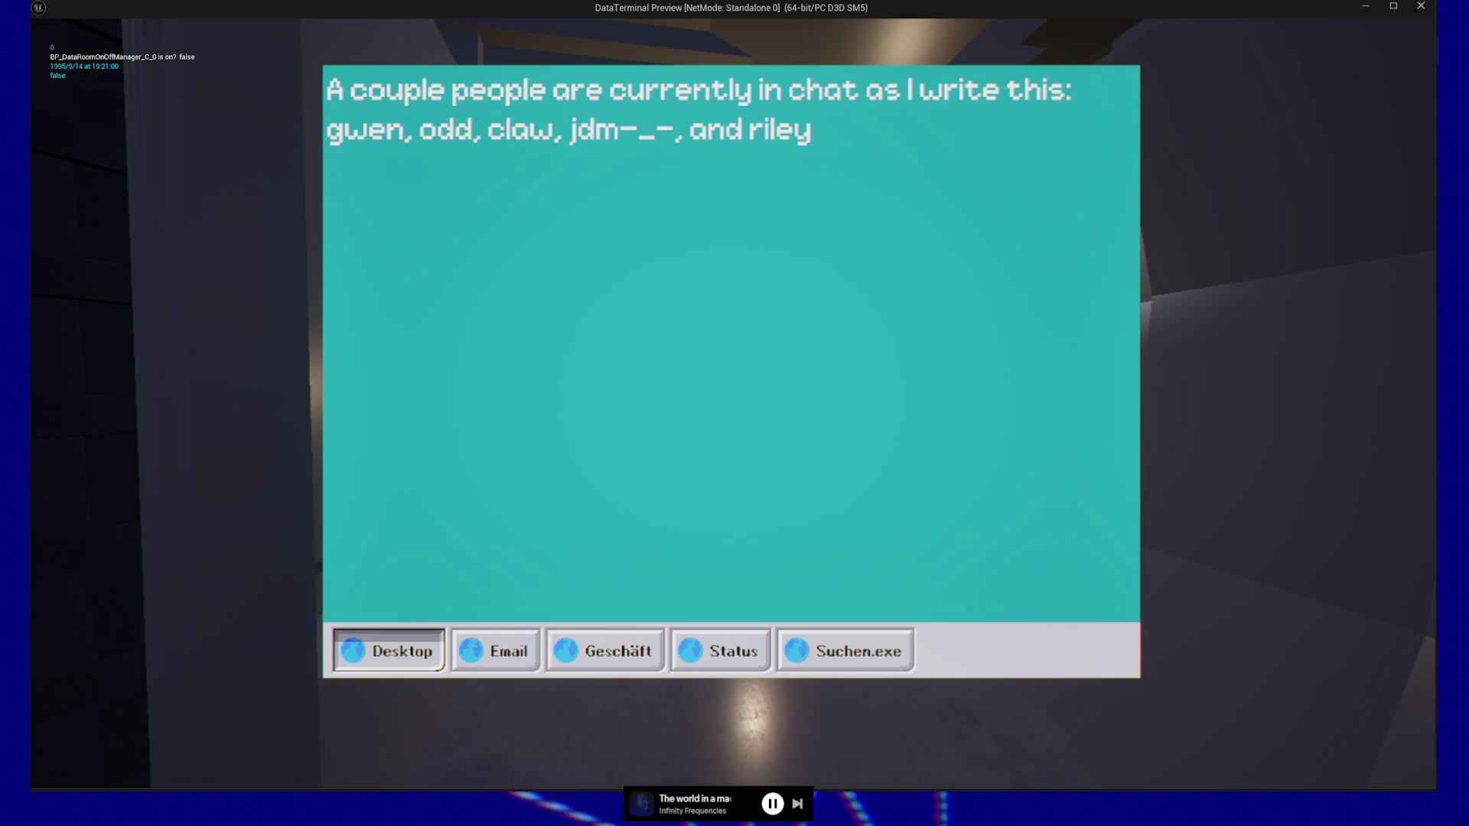
Step: Switch the in-game data terminal to its Email section
click(495, 653)
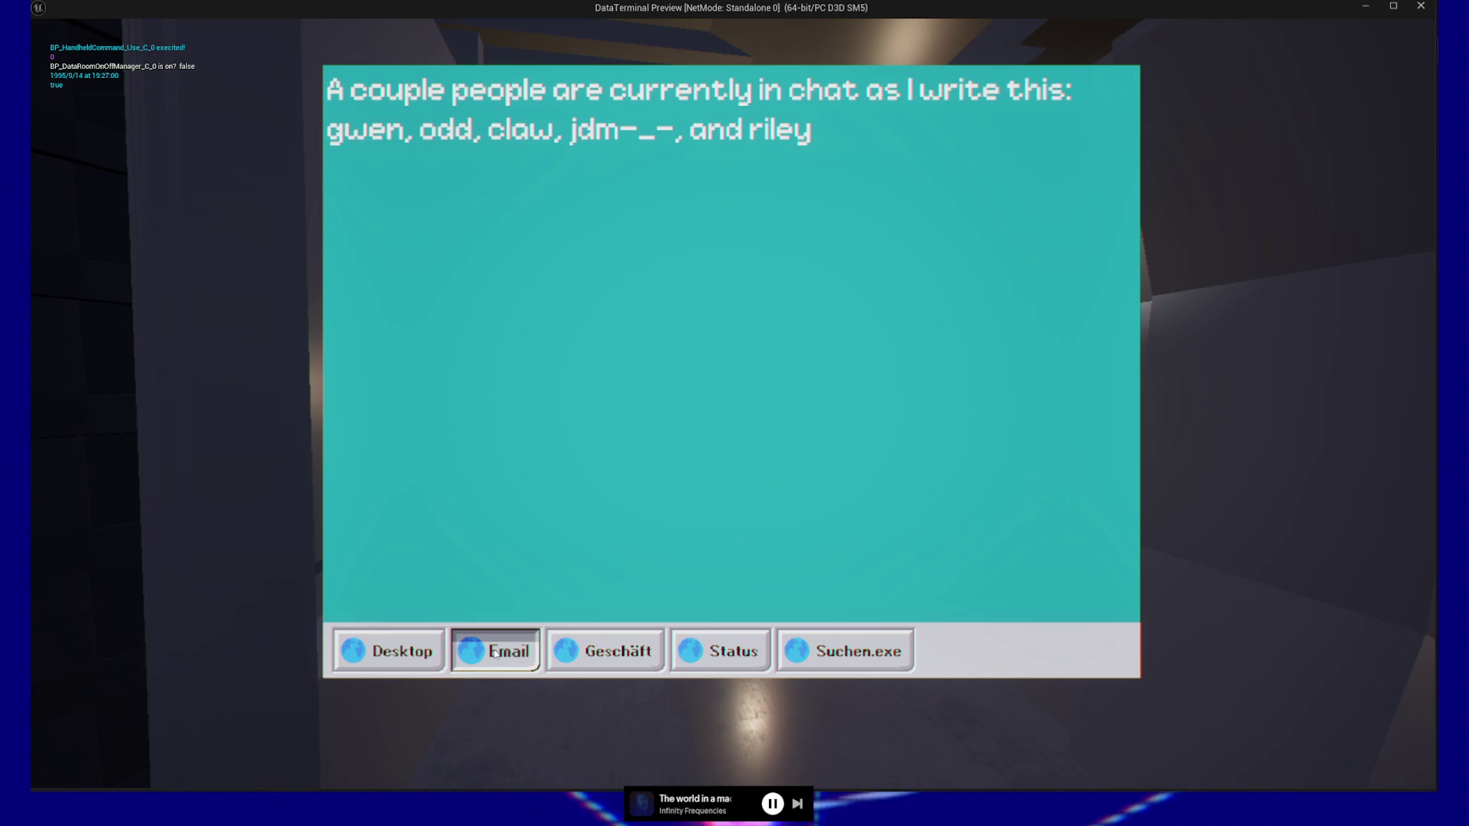
click(619, 657)
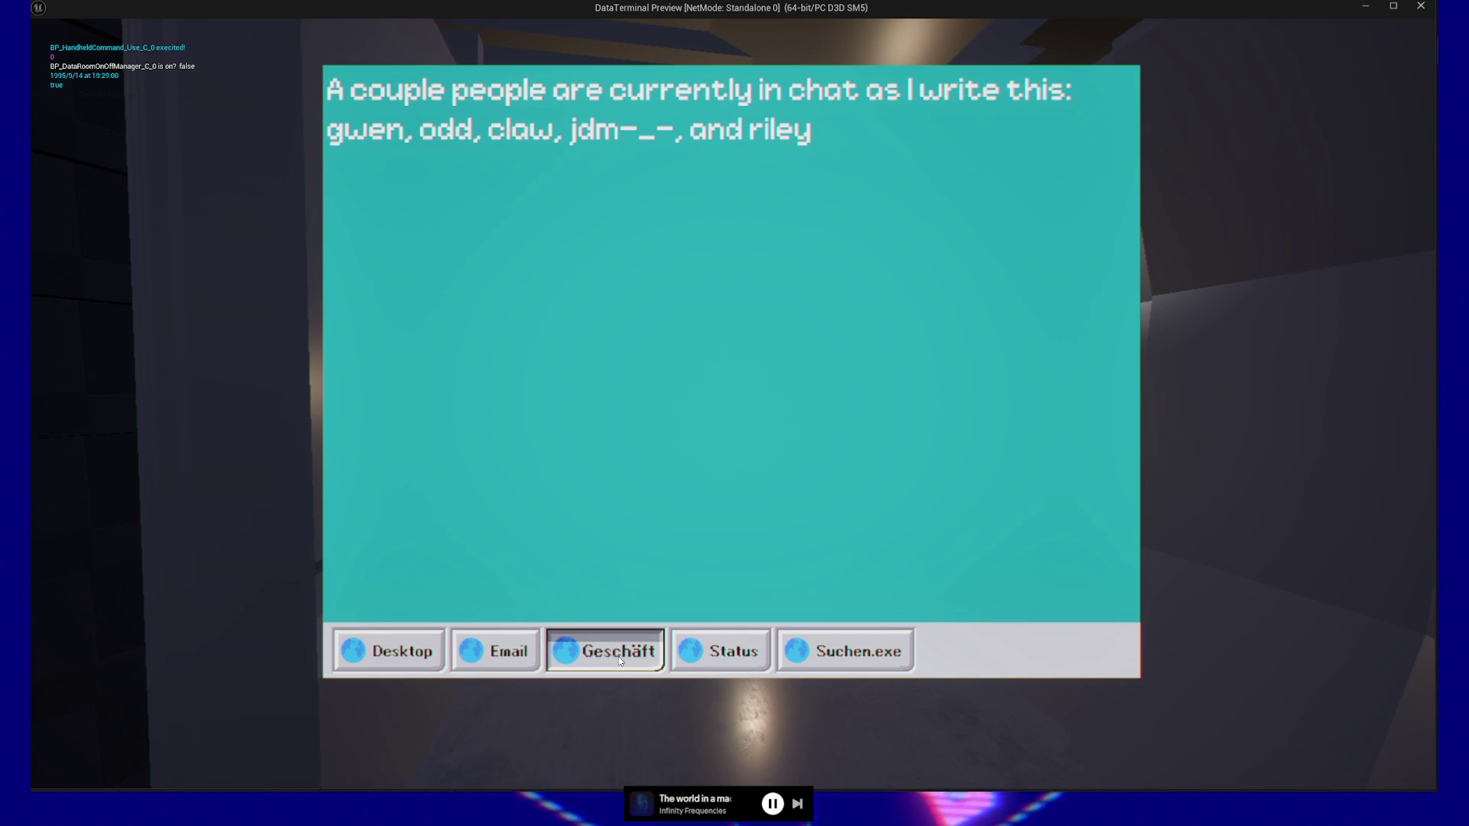
click(730, 656)
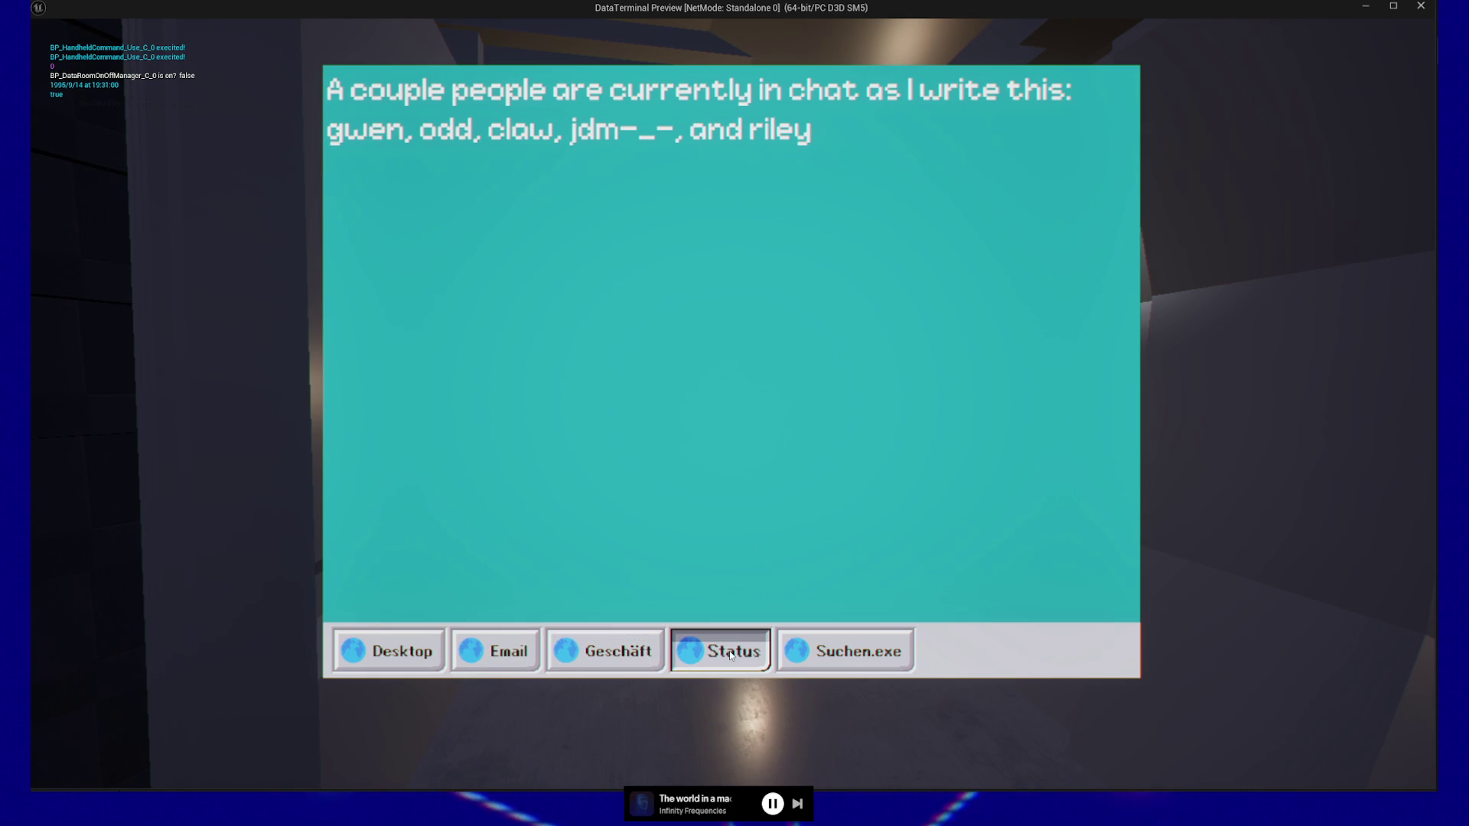
key(Right)
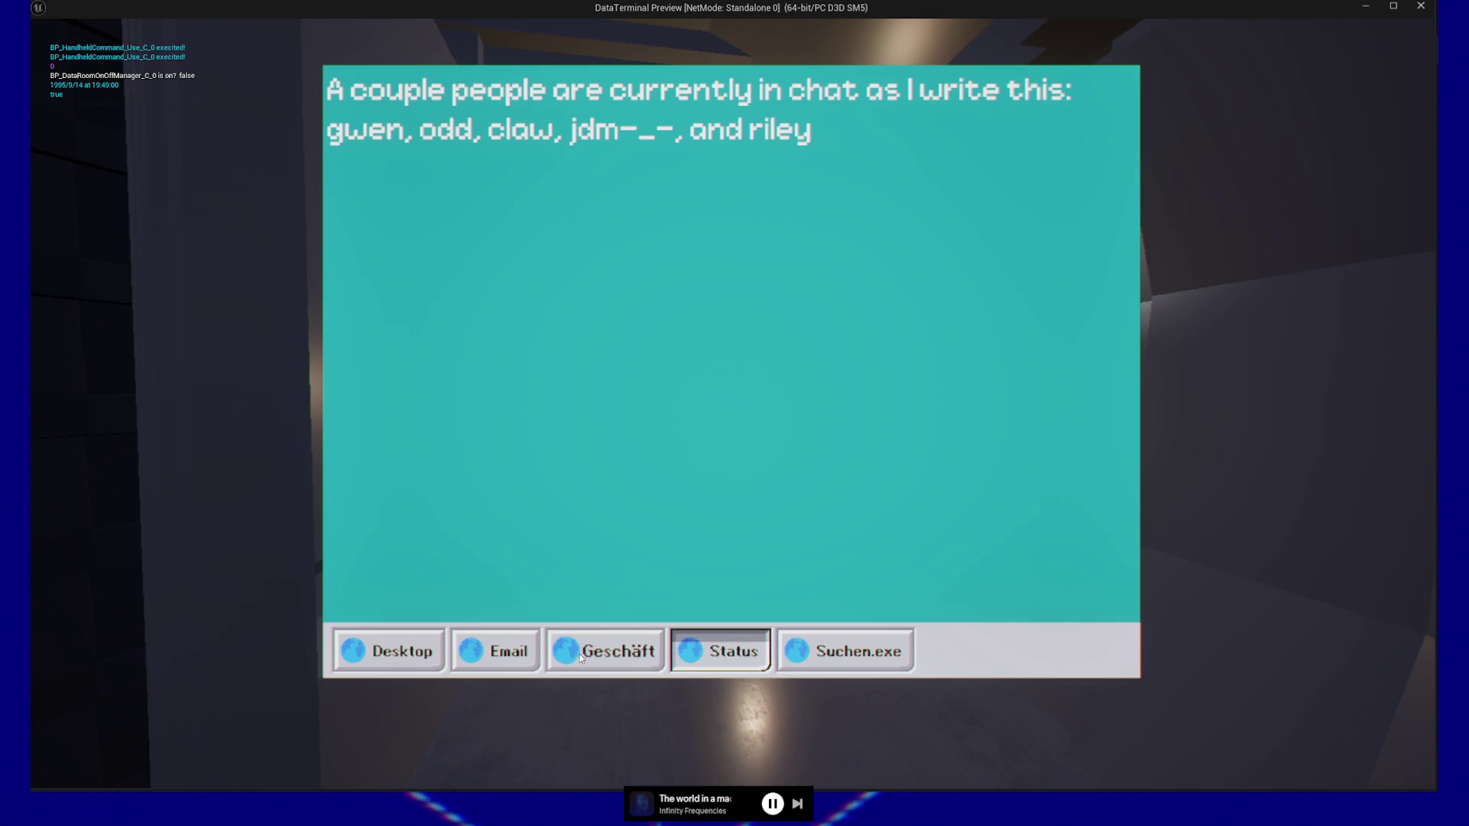
click(388, 653)
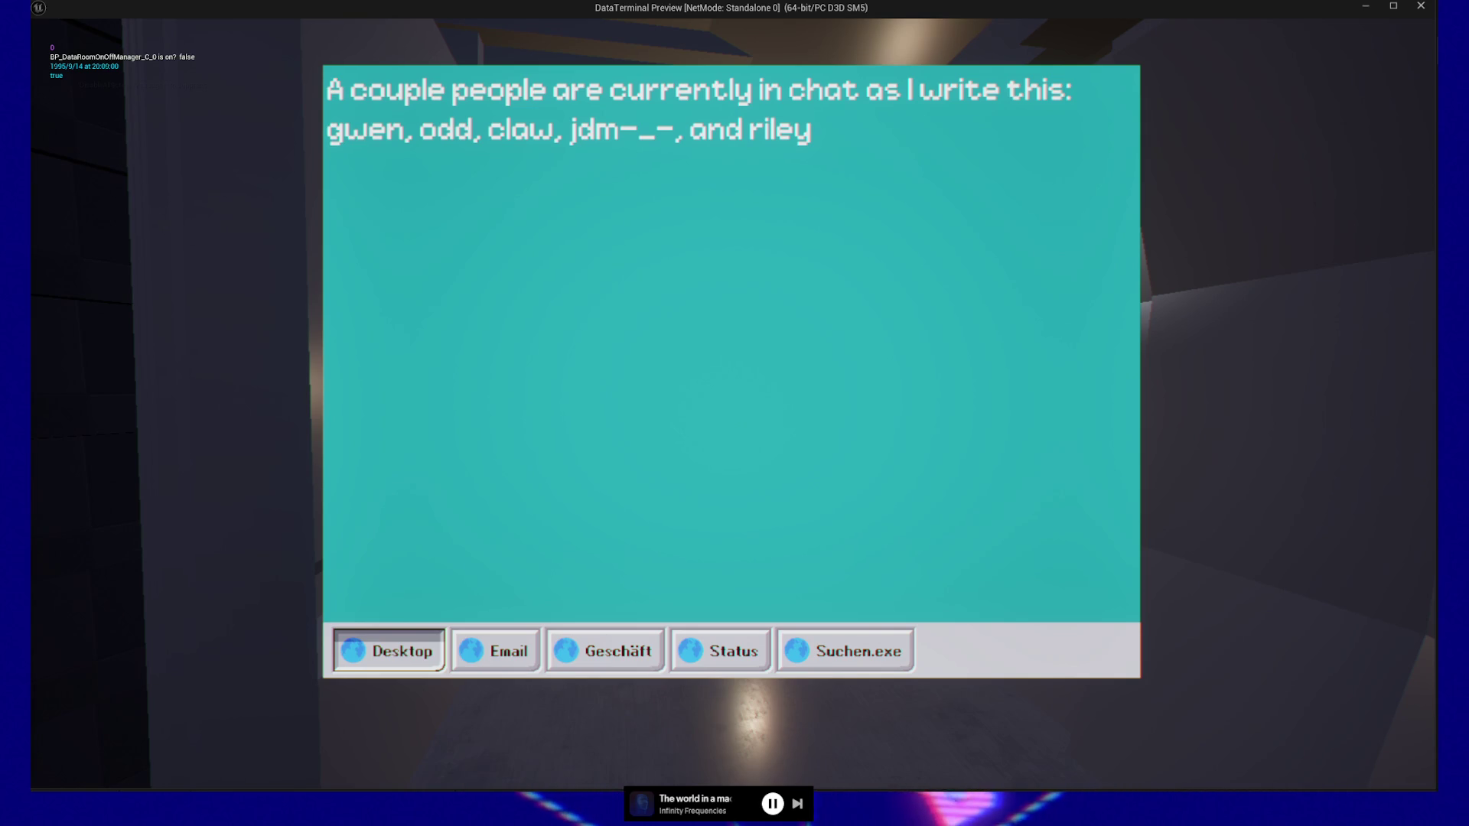
key(alt+Tab)
Step: Shrink and shift the image.png window beside the game, minimize it, and return the terminal to Desktop
mouse_move(1091, 36)
mouse_down()
mouse_move(1091, 263)
mouse_move(1119, 76)
mouse_move(1144, 48)
mouse_up()
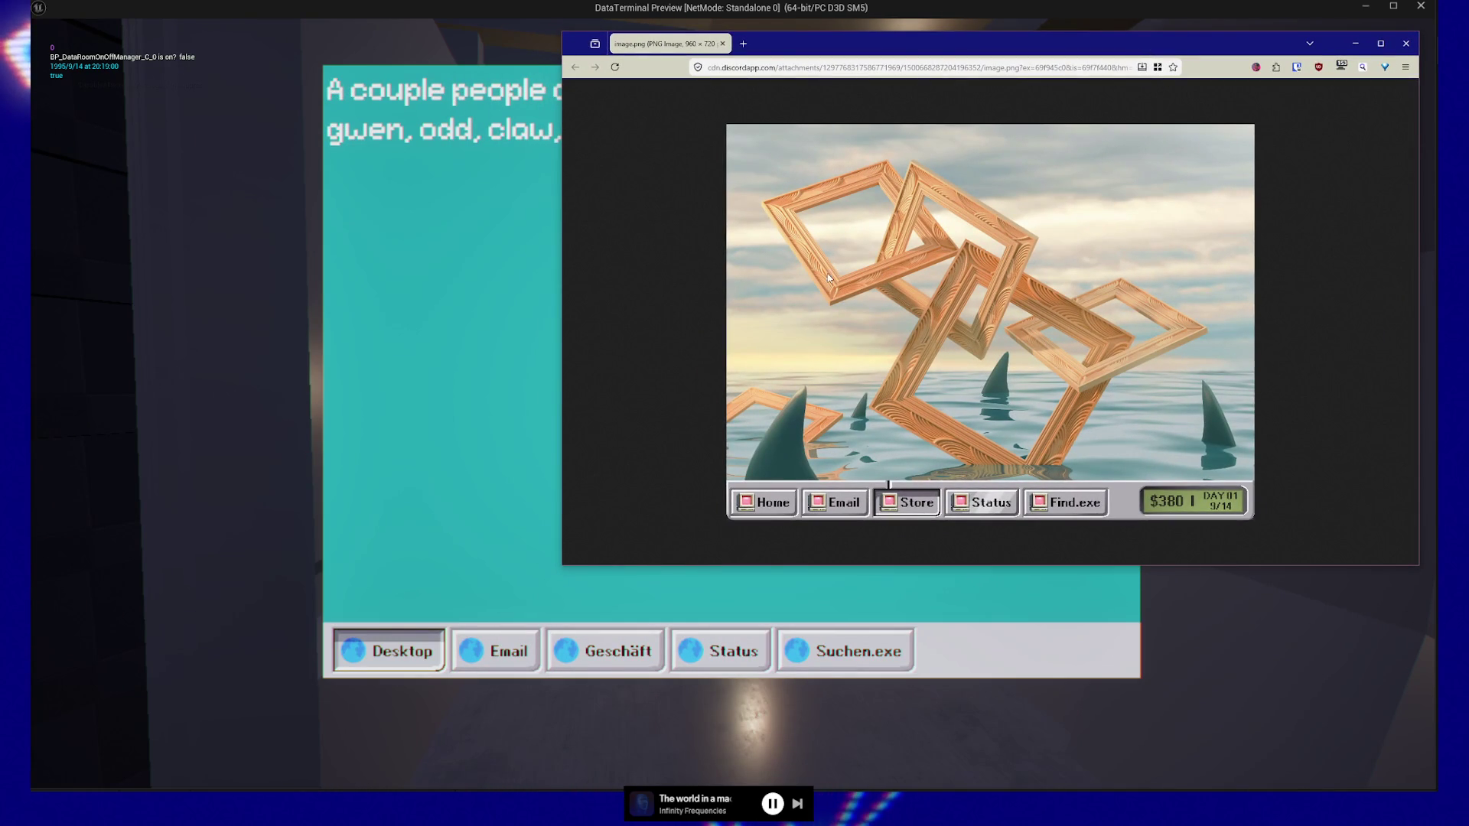
drag(562, 287, 827, 278)
drag(1199, 51, 1075, 51)
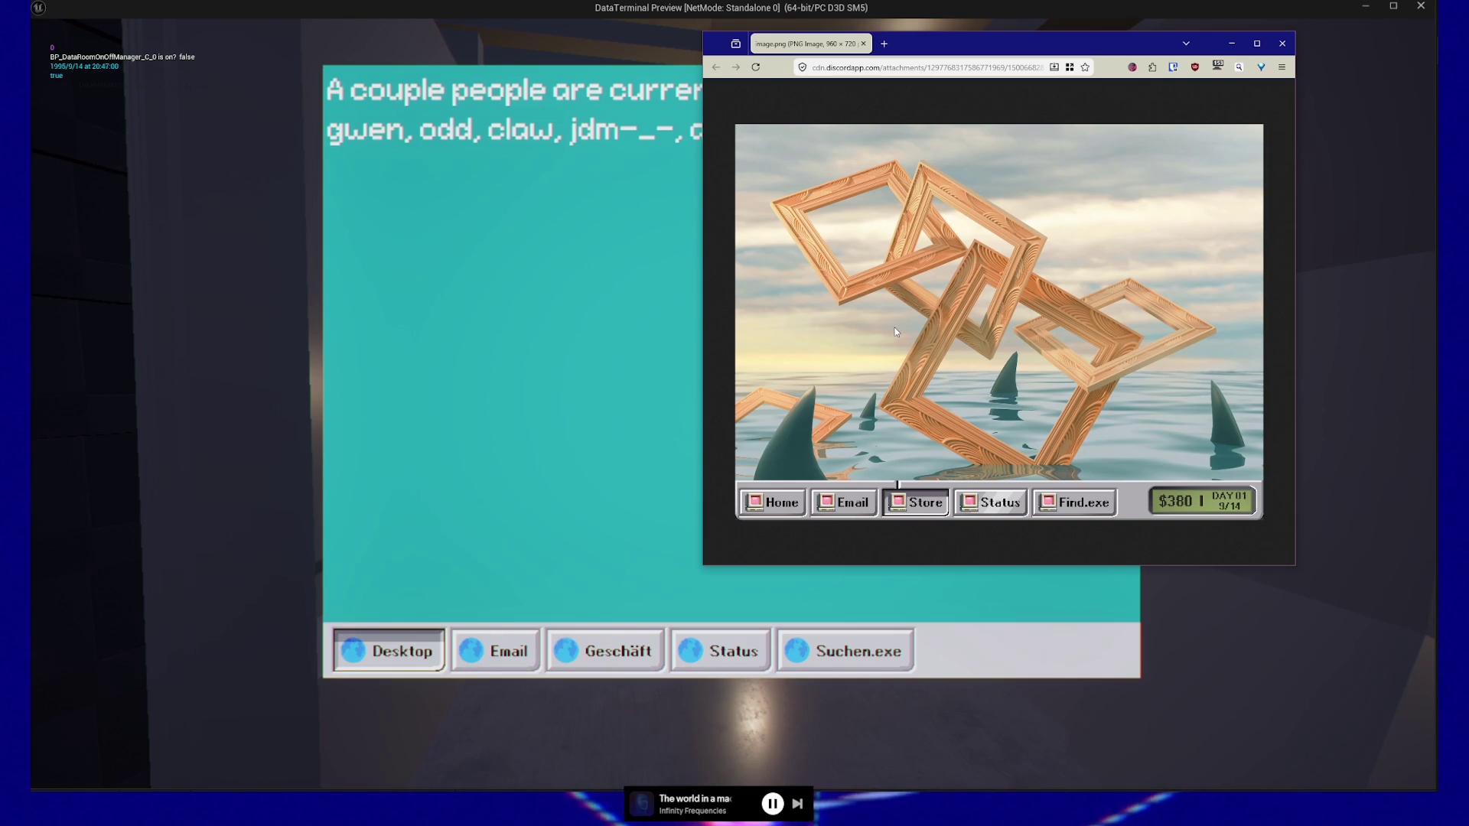
click(428, 261)
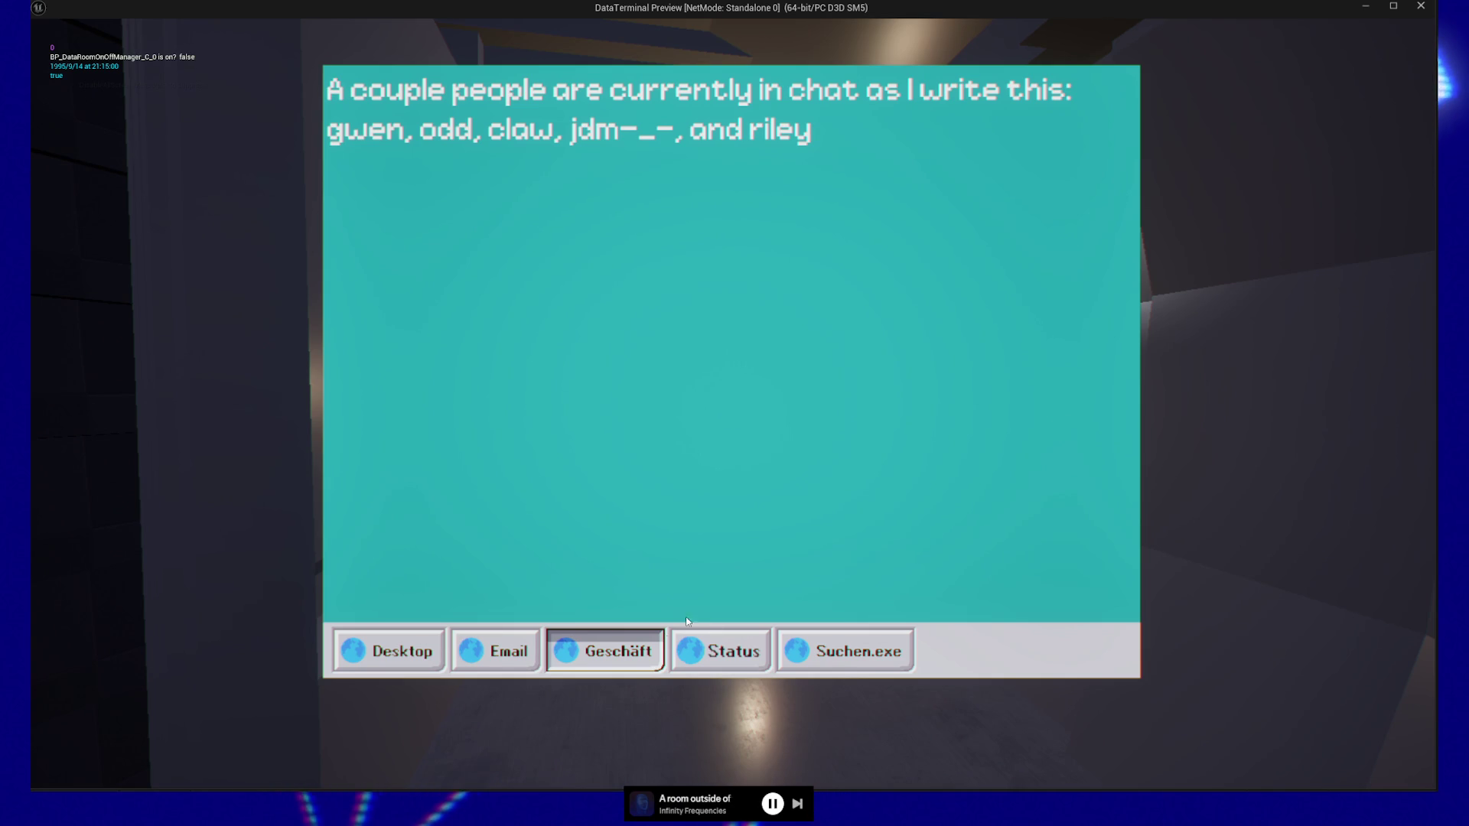
click(514, 655)
Step: Cycle the terminal from Desktop to Geschäft and bring the Store reference image back
click(498, 655)
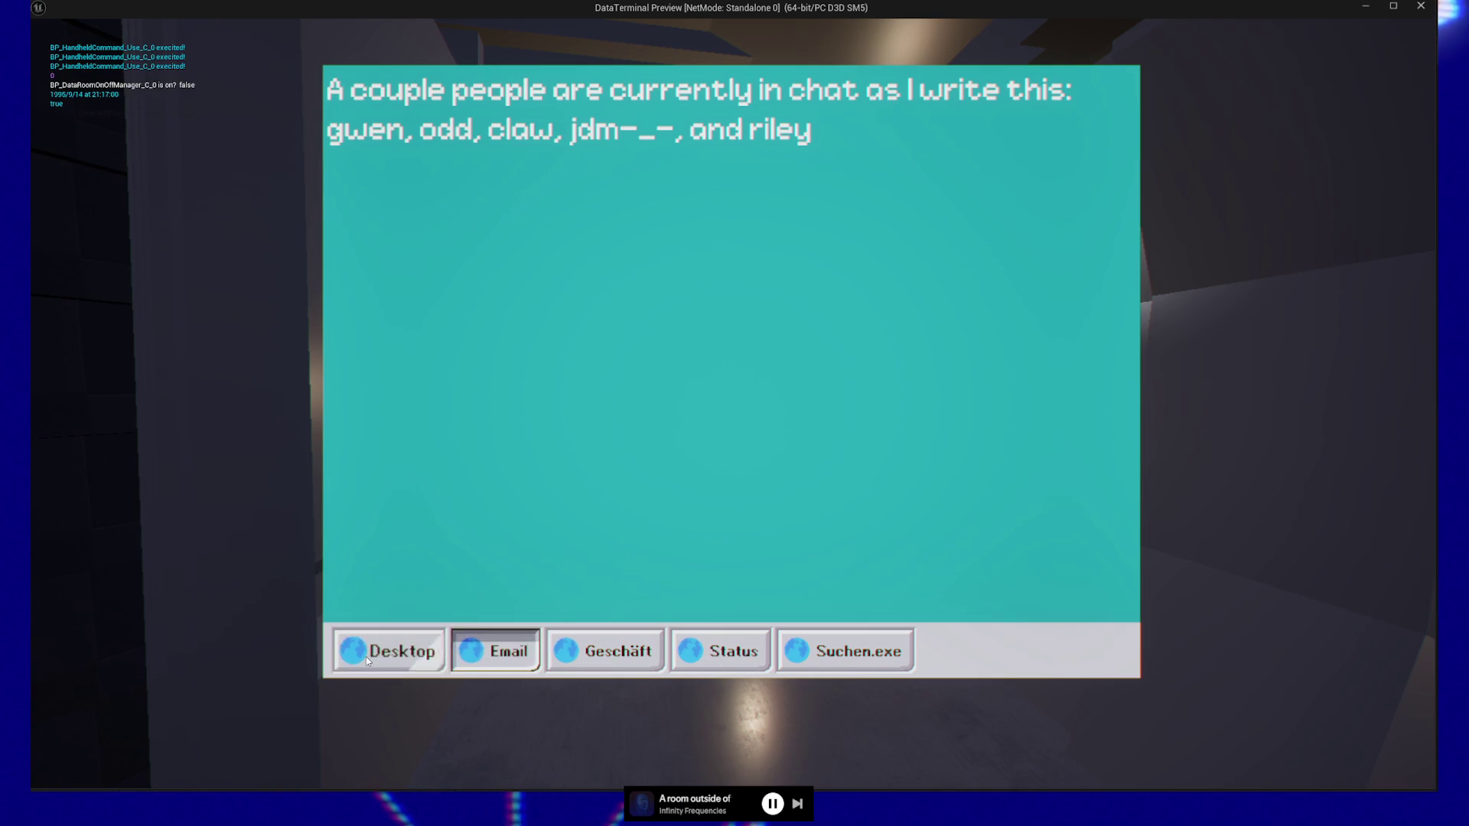
click(494, 656)
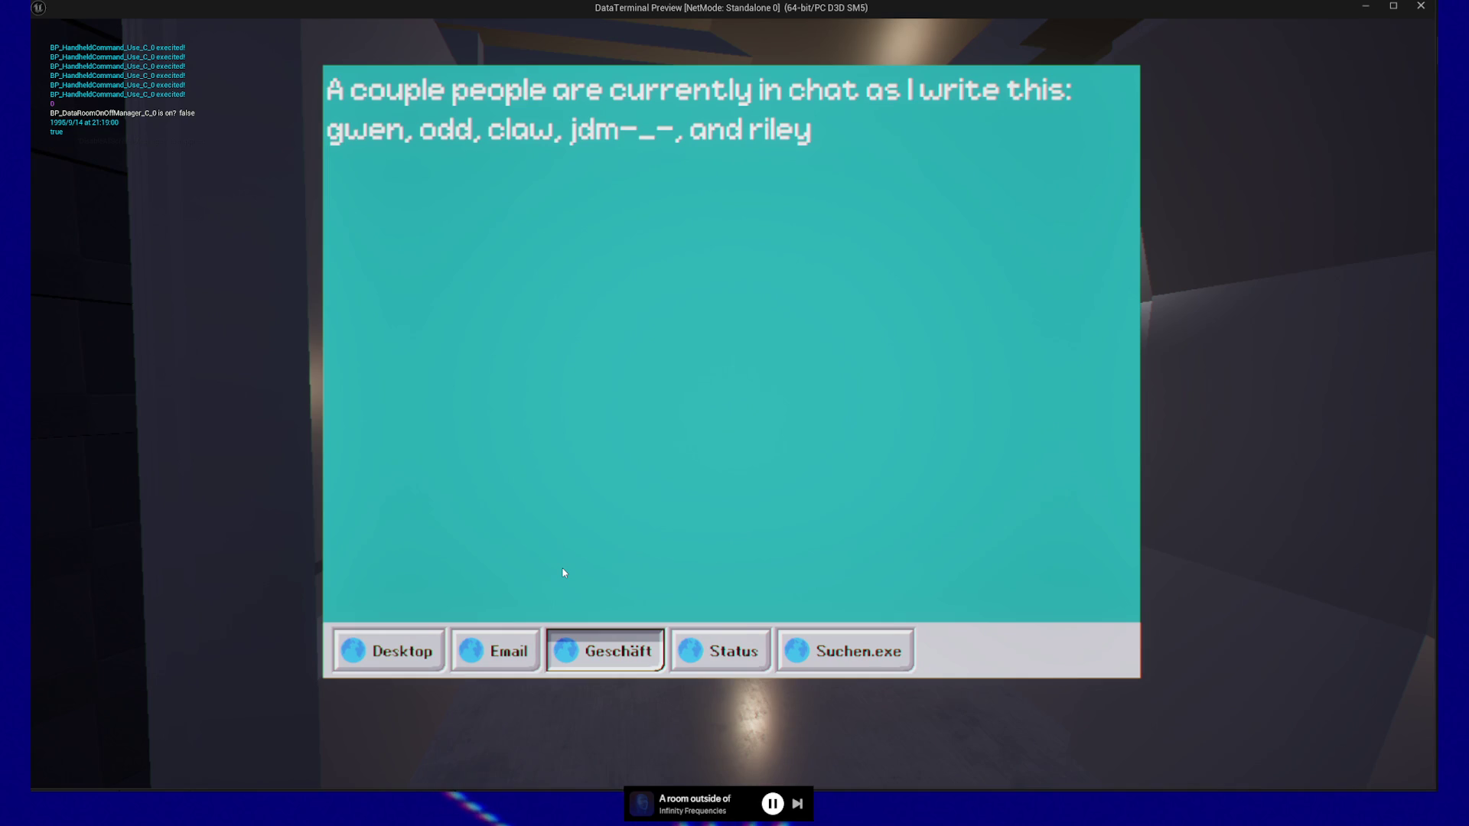
key(alt+Tab)
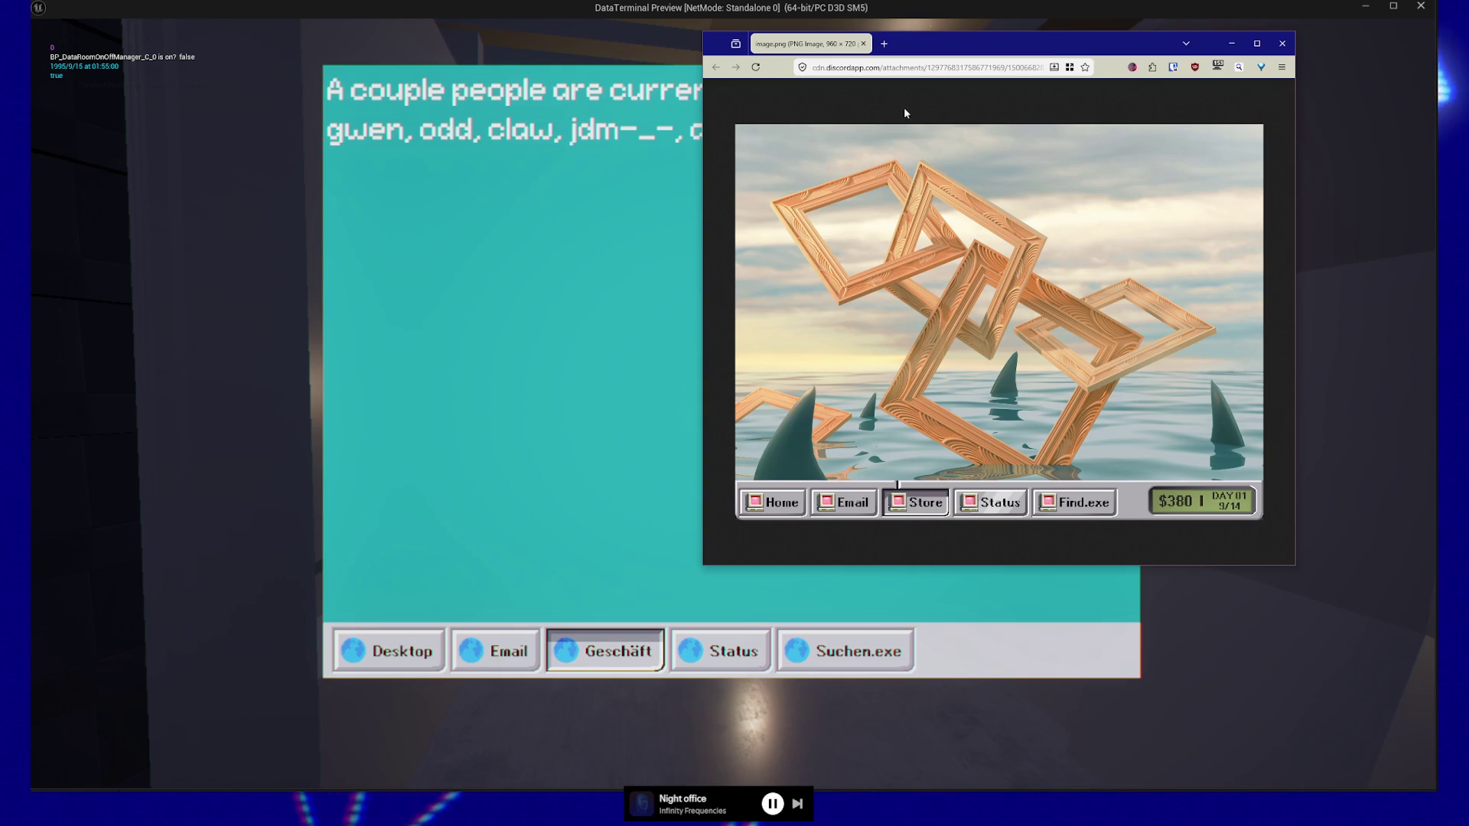
Step: Close the reference image window and toggle the terminal between Email and Desktop
click(1283, 42)
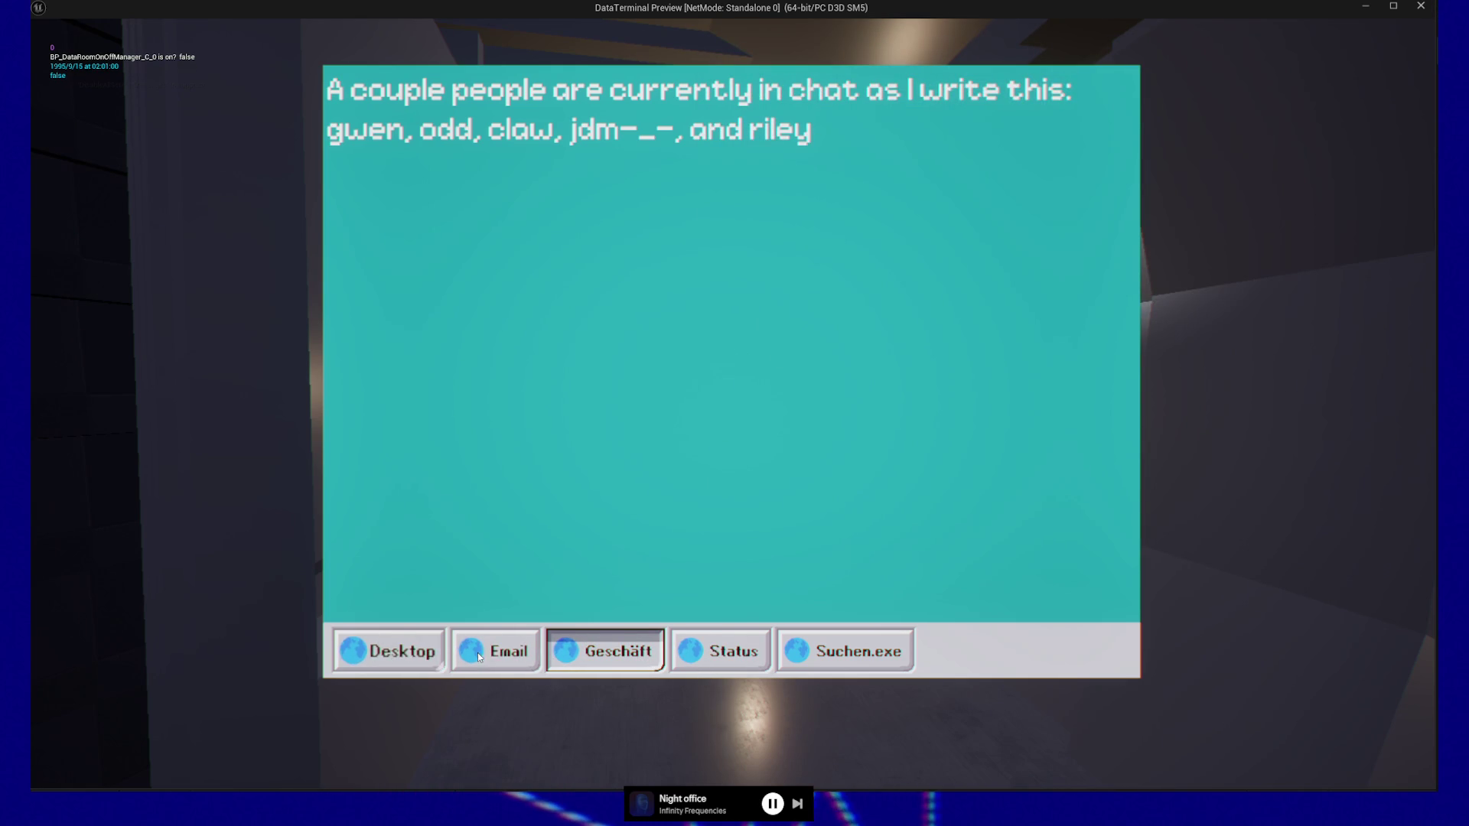
click(425, 660)
click(426, 659)
click(497, 659)
click(426, 659)
Step: Cycle the terminal with arrow keys through Suchen.exe and Status back to Geschäft
key(Right)
key(Right)
key(Right)
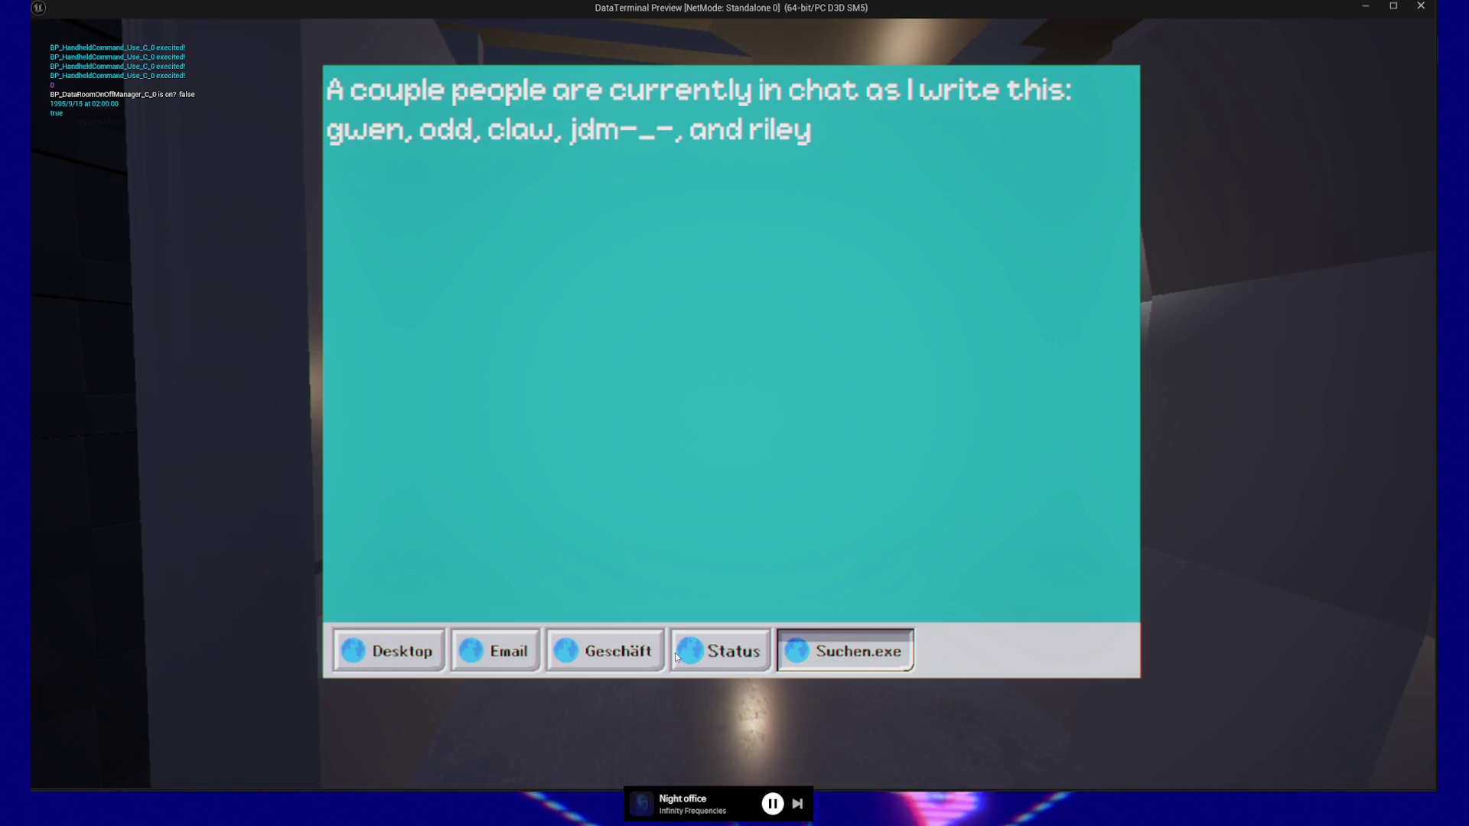
key(Left)
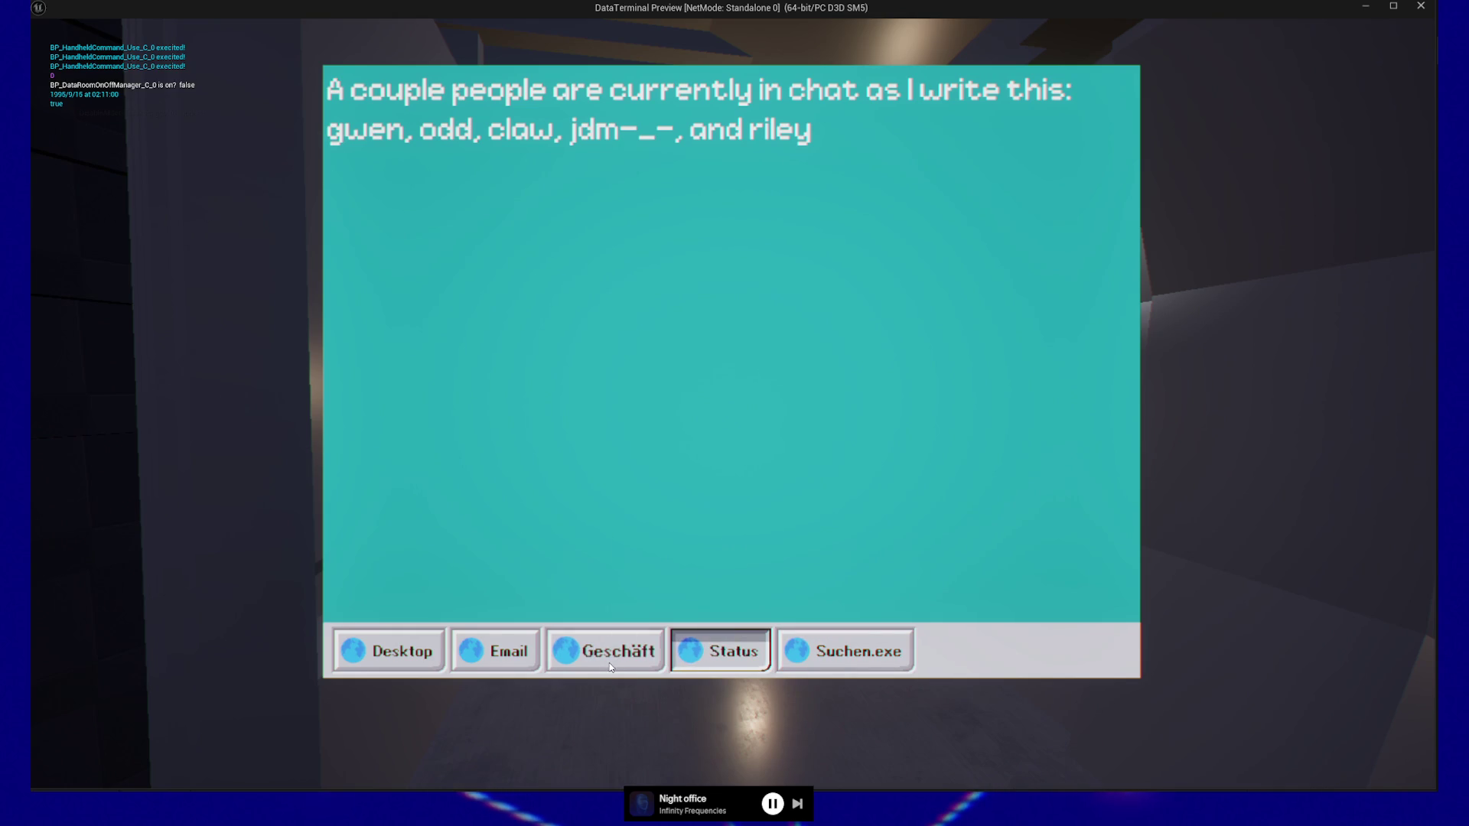
key(Left)
key(Left)
key(Right)
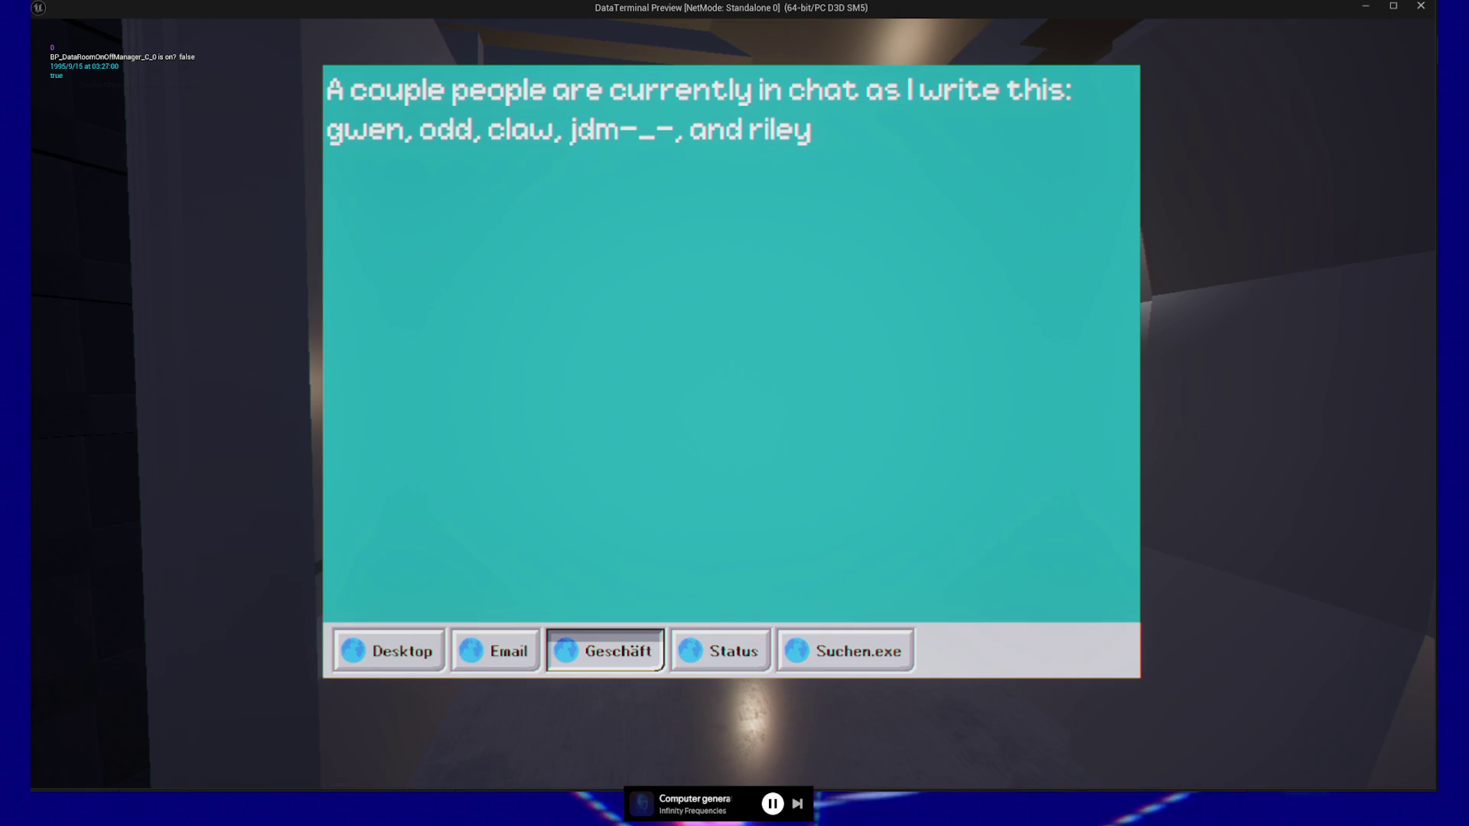
Step: Bring the indie horror spreadsheet forward and widen it to reveal the My opinion column
key(alt+Tab)
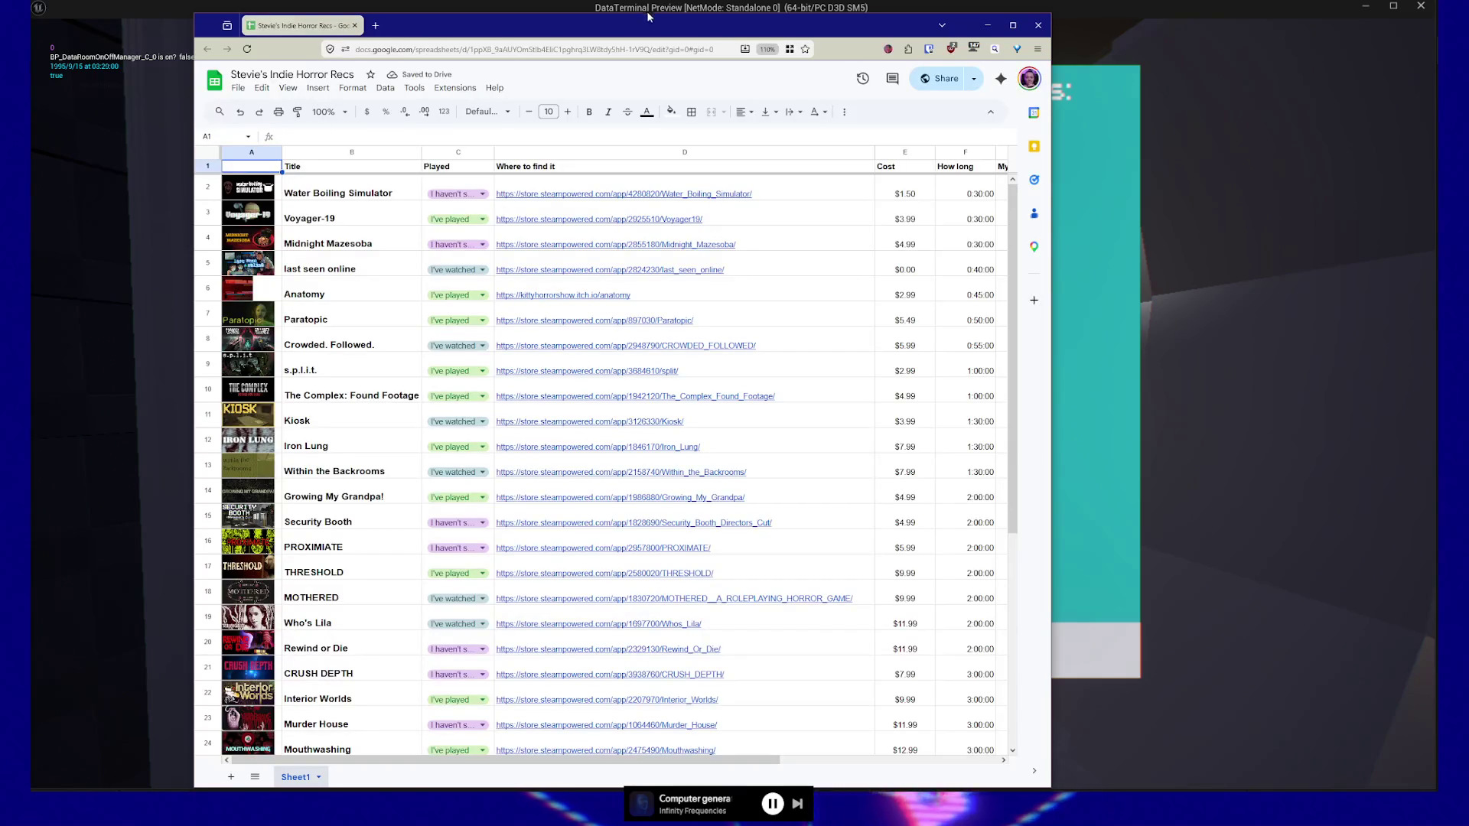
mouse_move(652, 25)
mouse_down()
mouse_move(685, 23)
mouse_move(678, 3)
mouse_up()
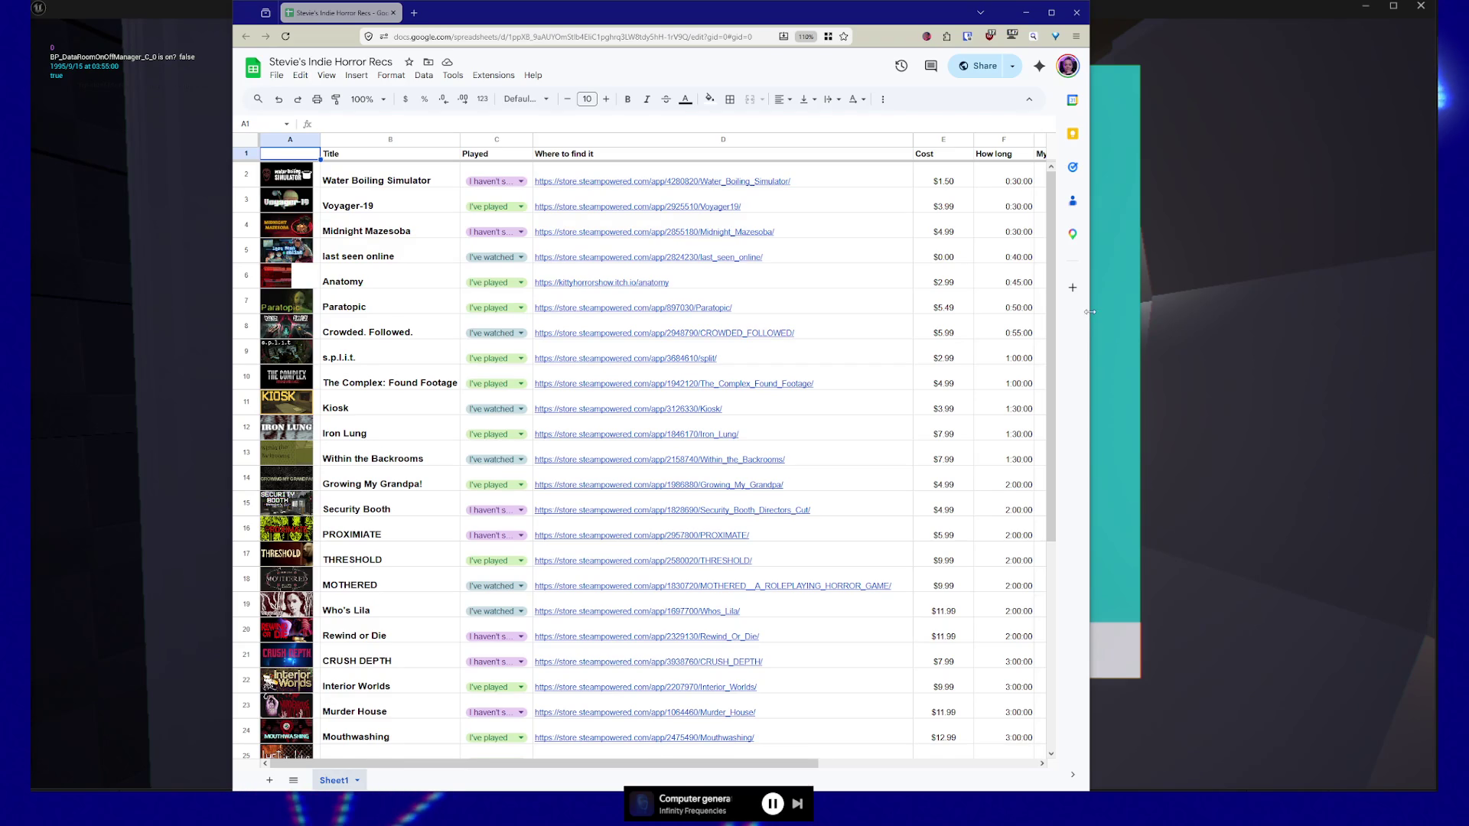
drag(1091, 316, 1363, 314)
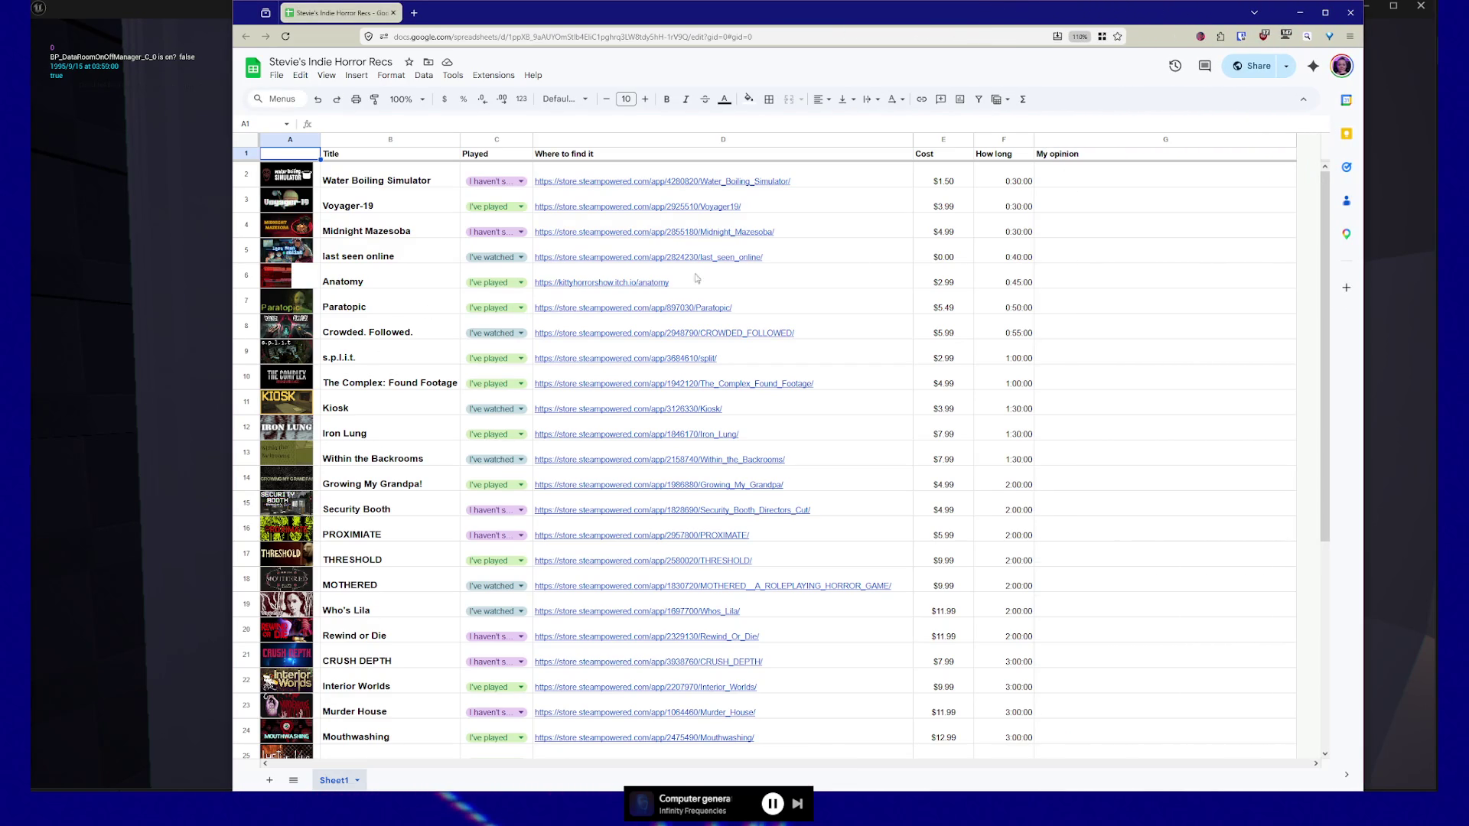
Step: Select play-time cells F6 and F3, Anatomy's thumbnail A6, and THRESHOLD's F17 time
click(949, 272)
click(1012, 275)
click(953, 275)
click(1016, 276)
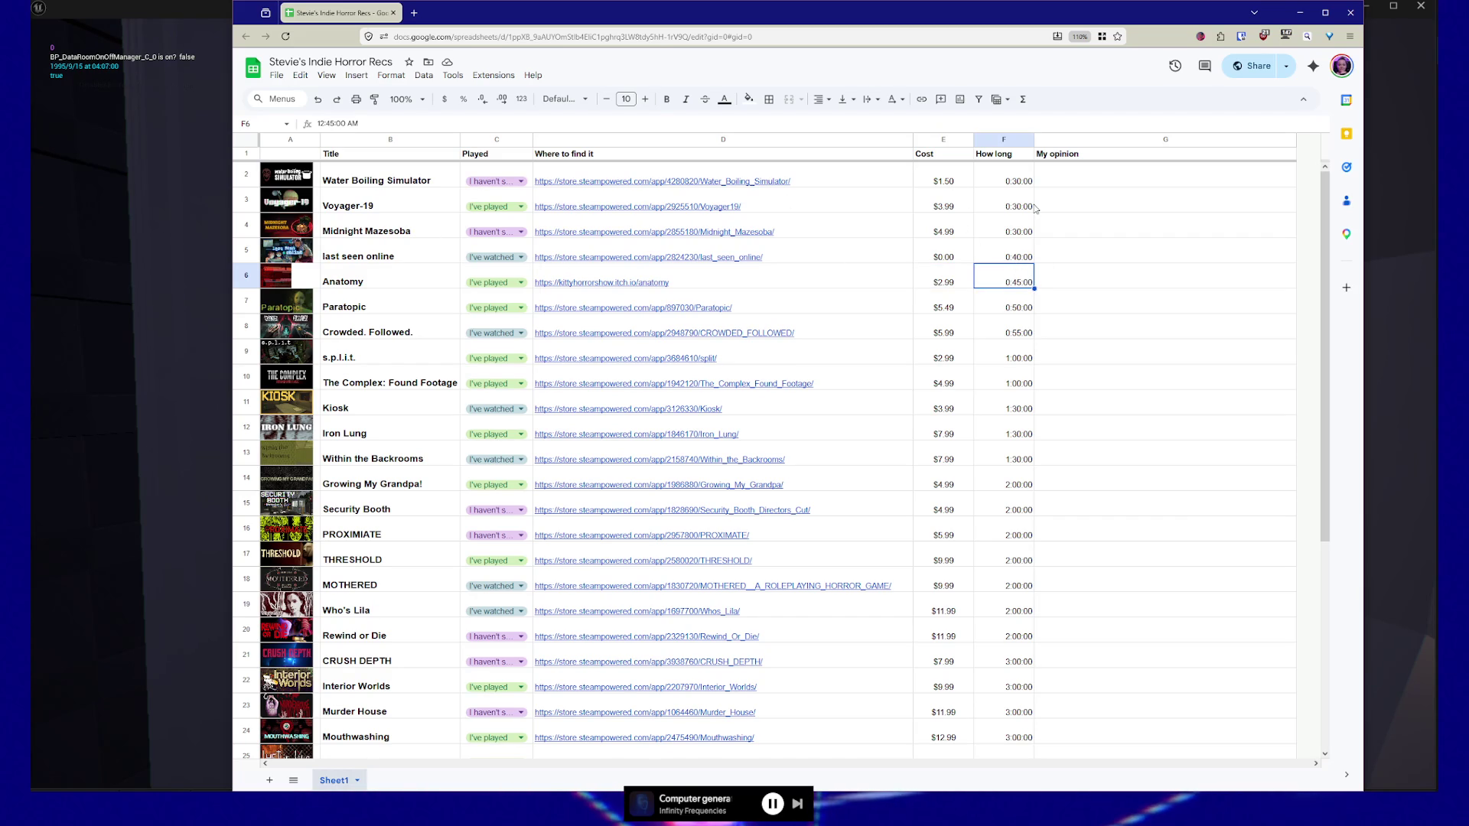
key(Up)
key(Up)
key(Up)
click(264, 284)
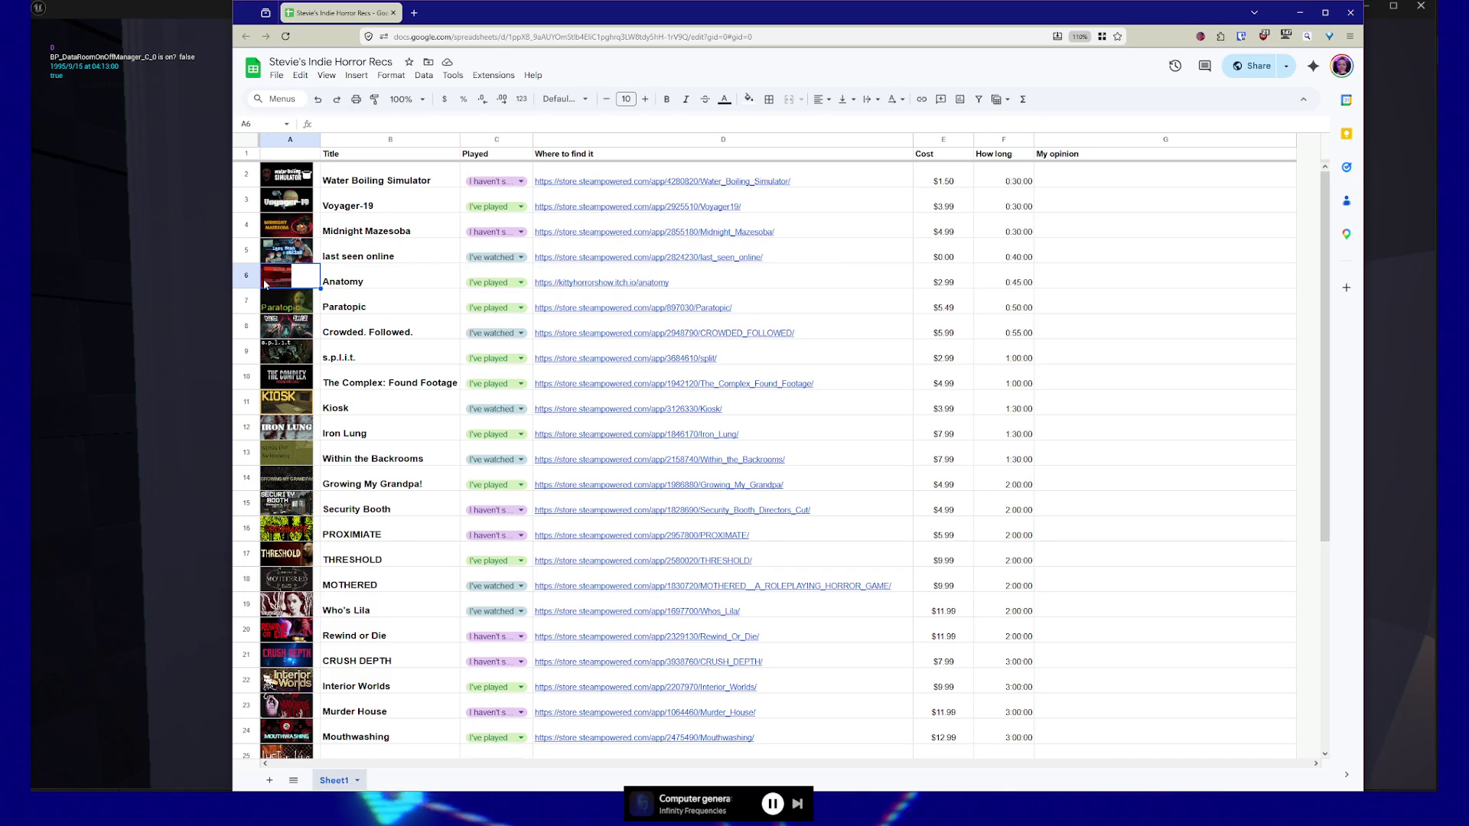
scroll(425, 389, down, 3)
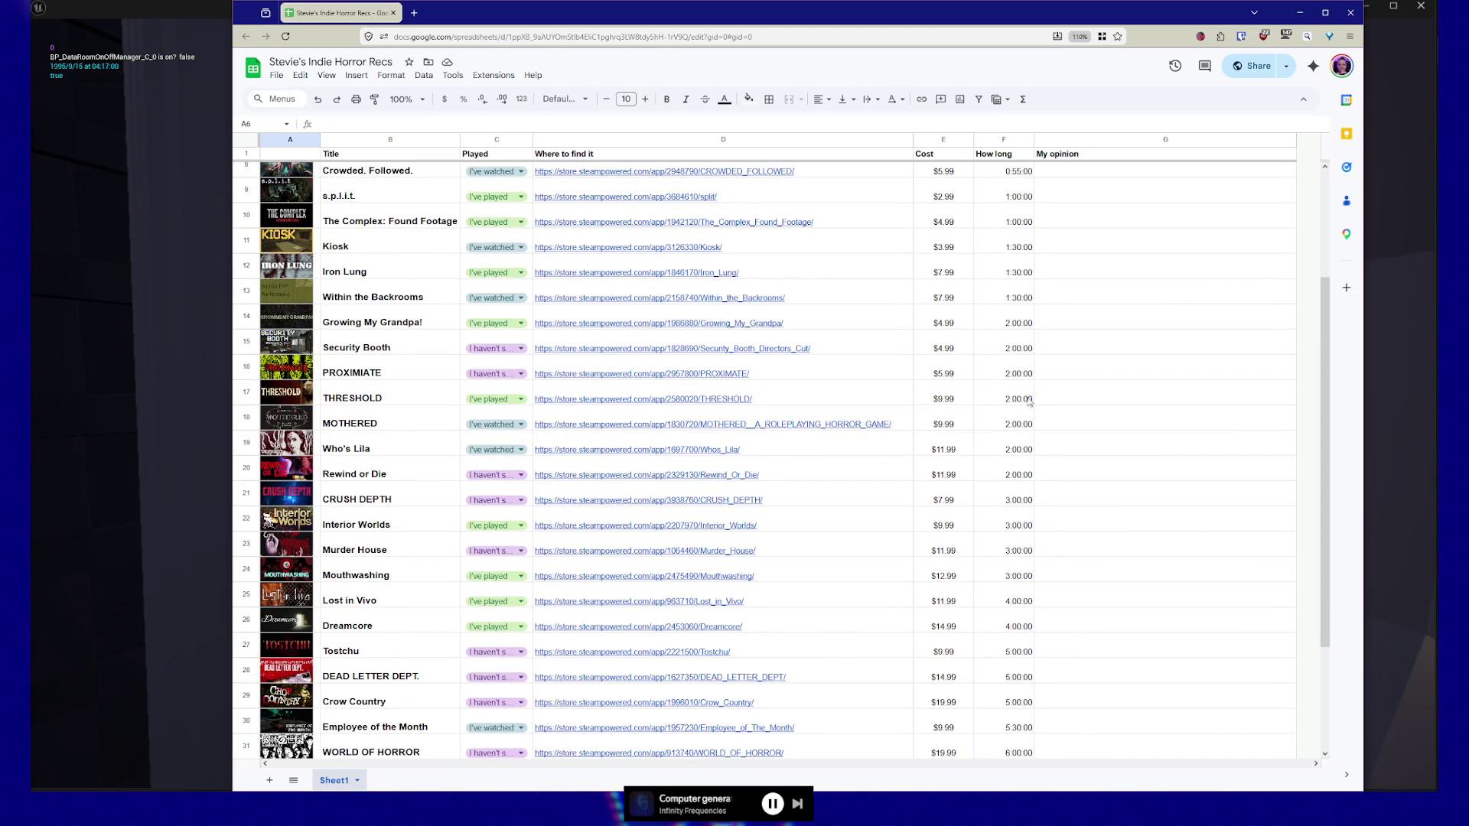
click(1020, 400)
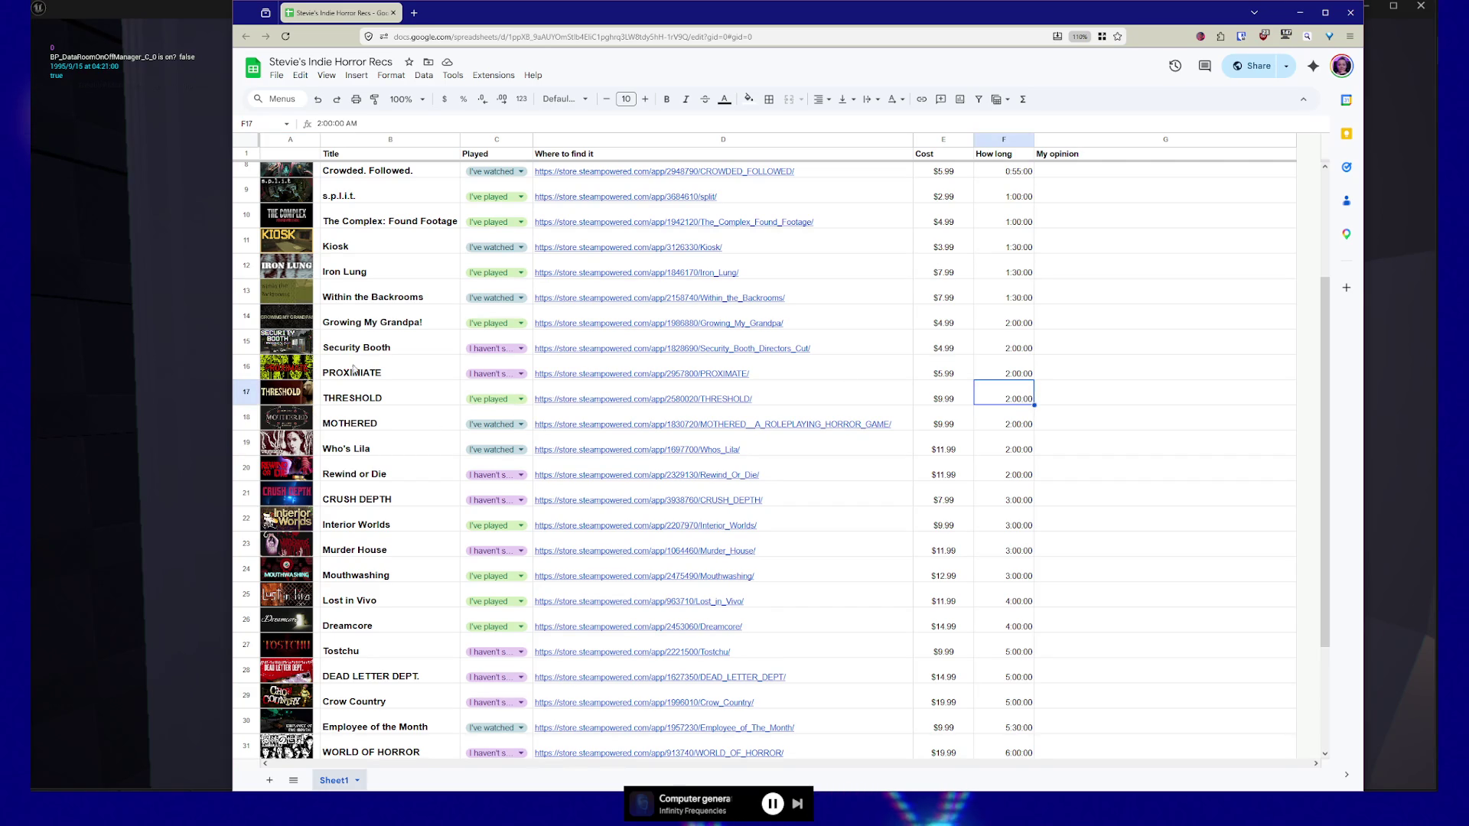
scroll(425, 434, down, 3)
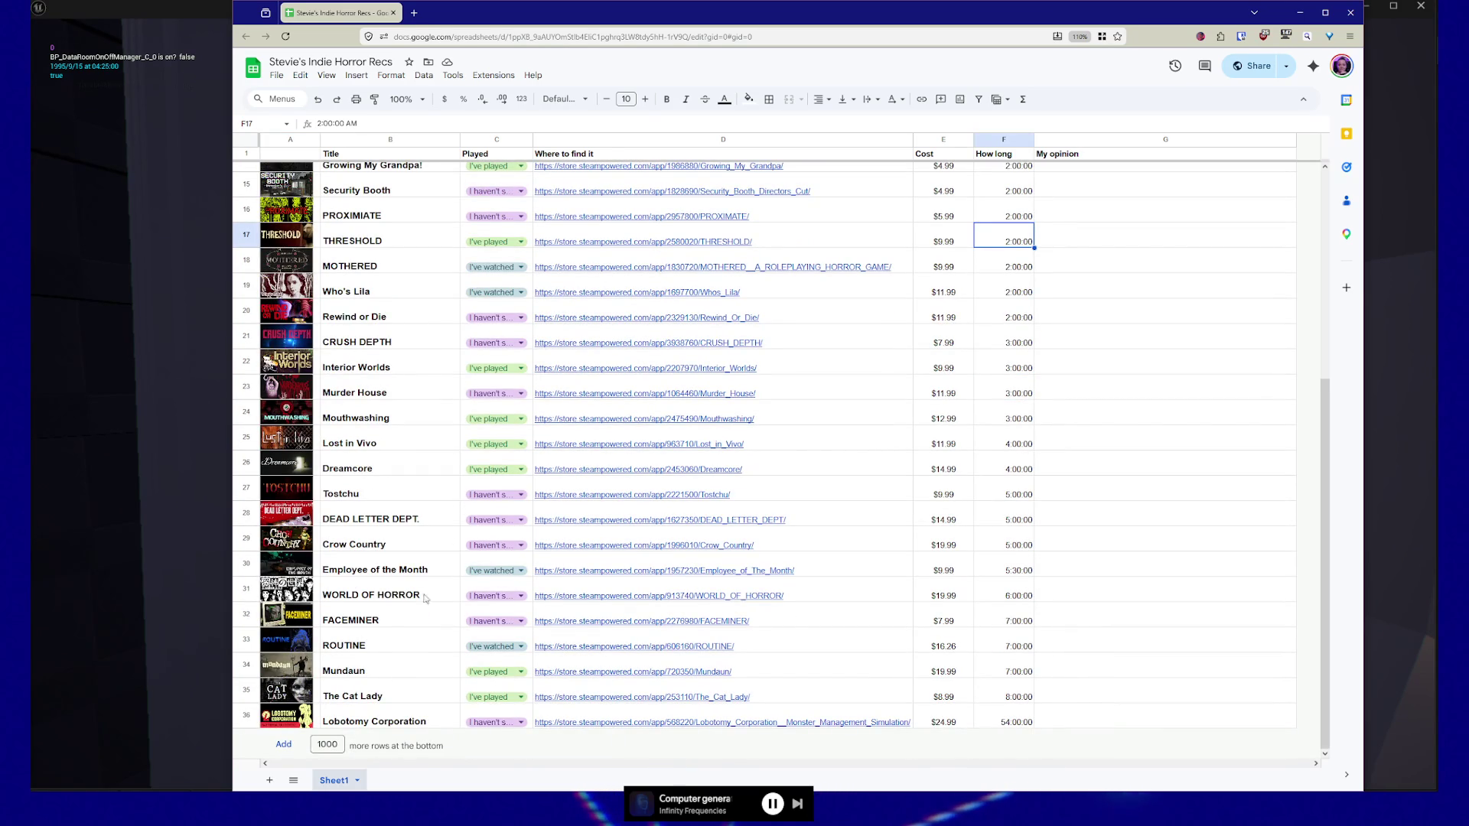
scroll(792, 622, up, 5)
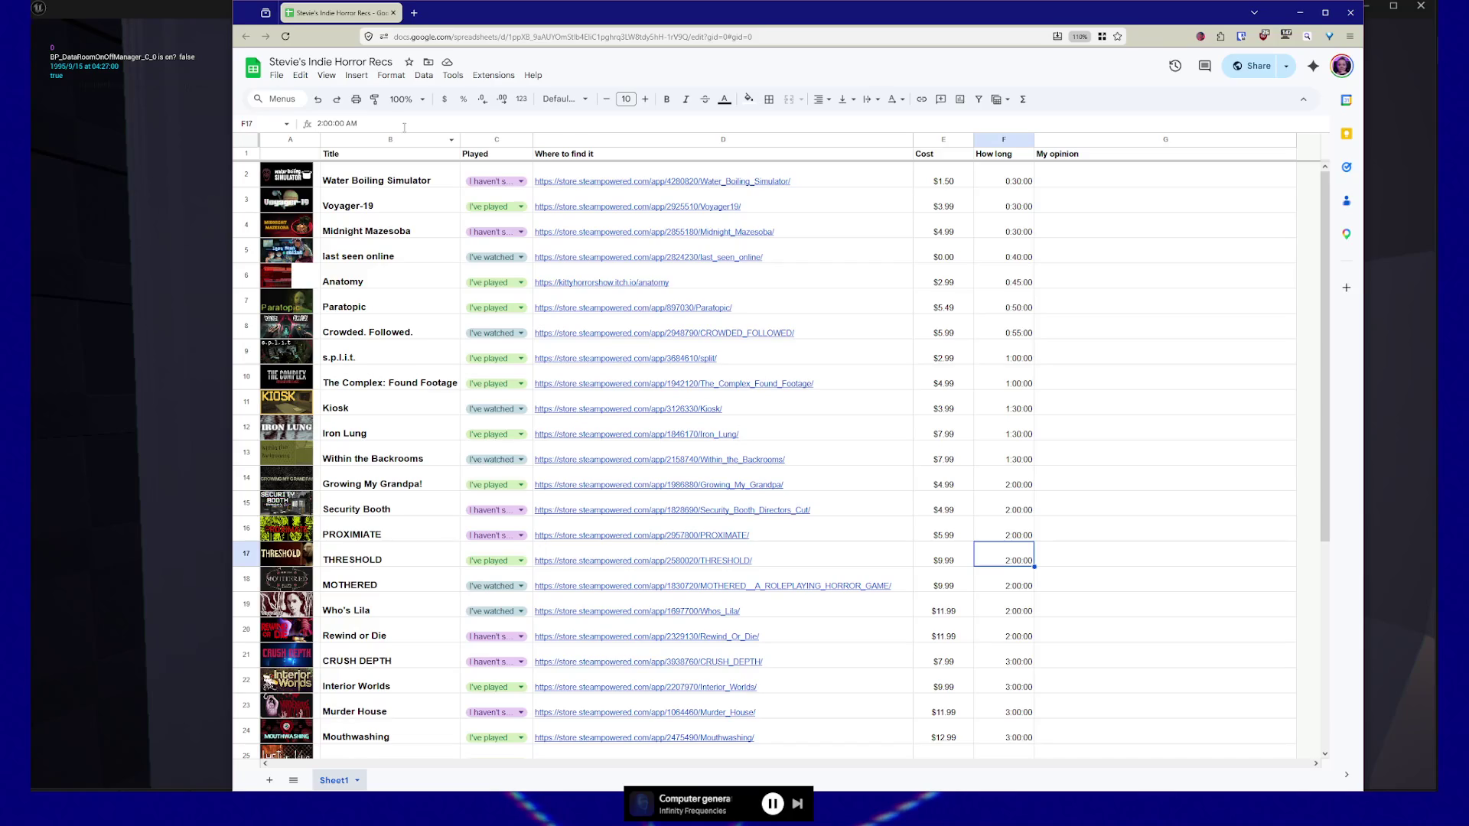
Step: Apply the saved Sort by Cost filter view from the Data menu
click(425, 76)
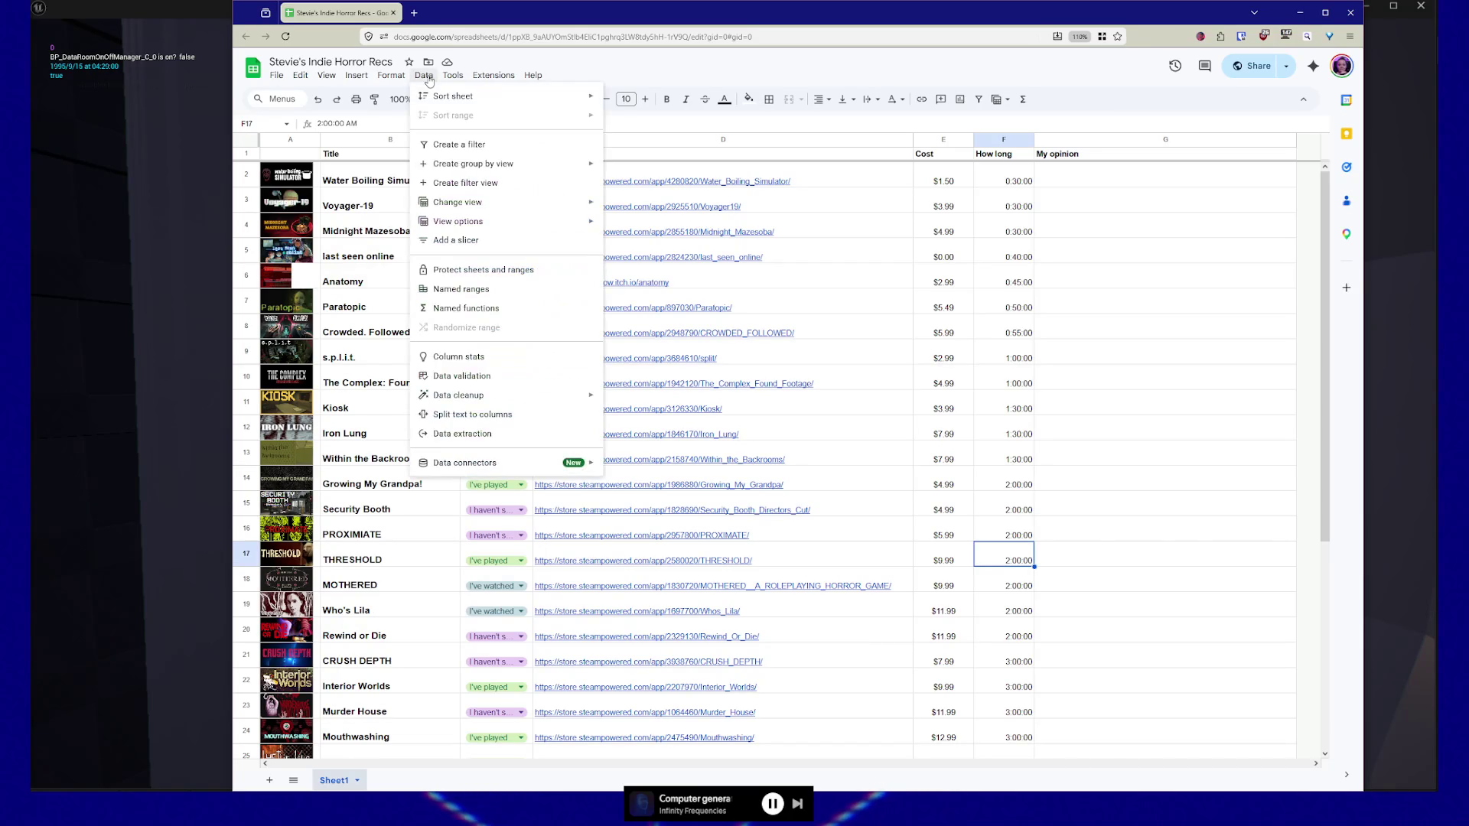
mouse_move(486, 205)
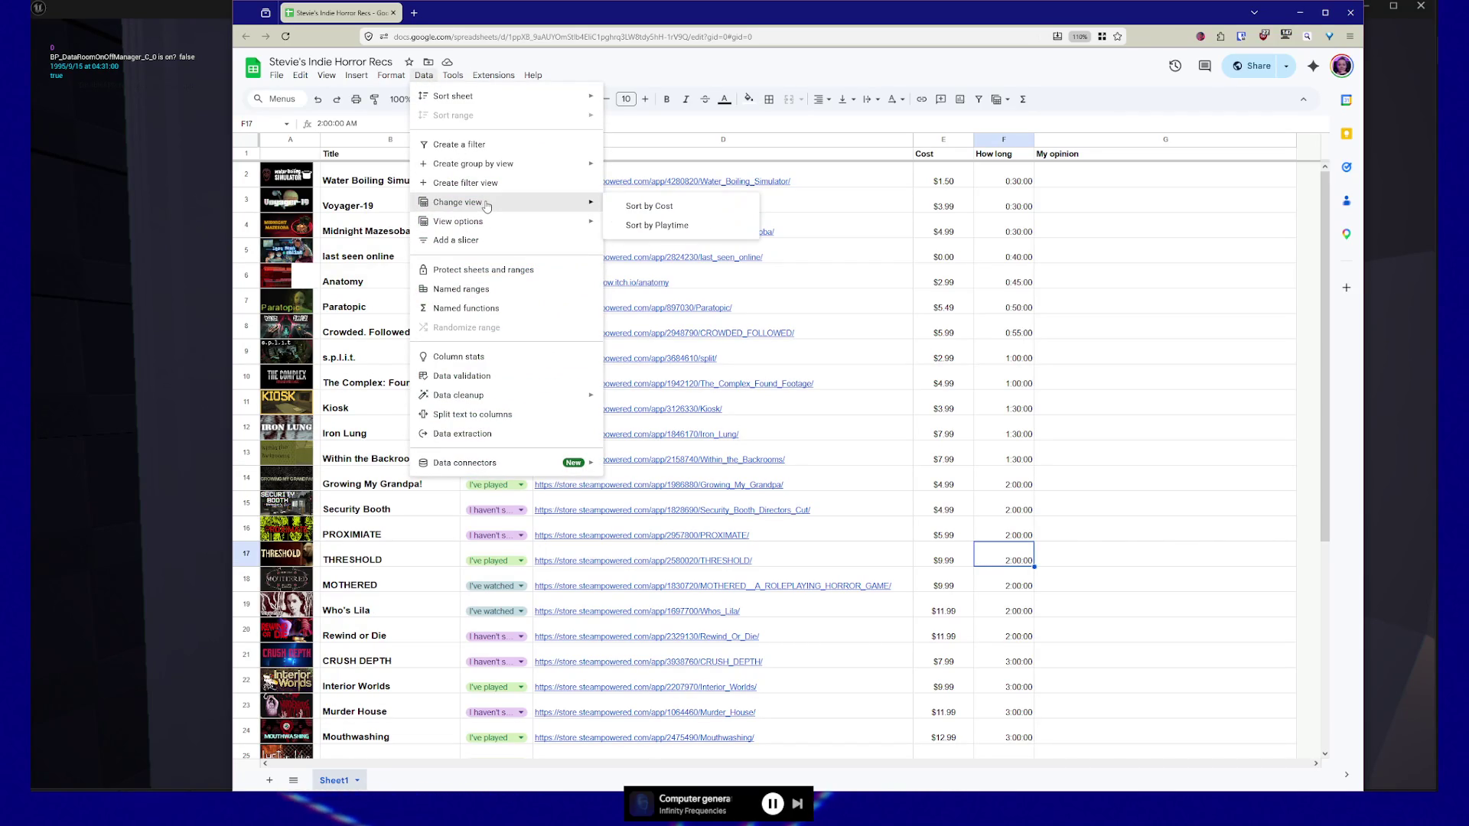
click(677, 212)
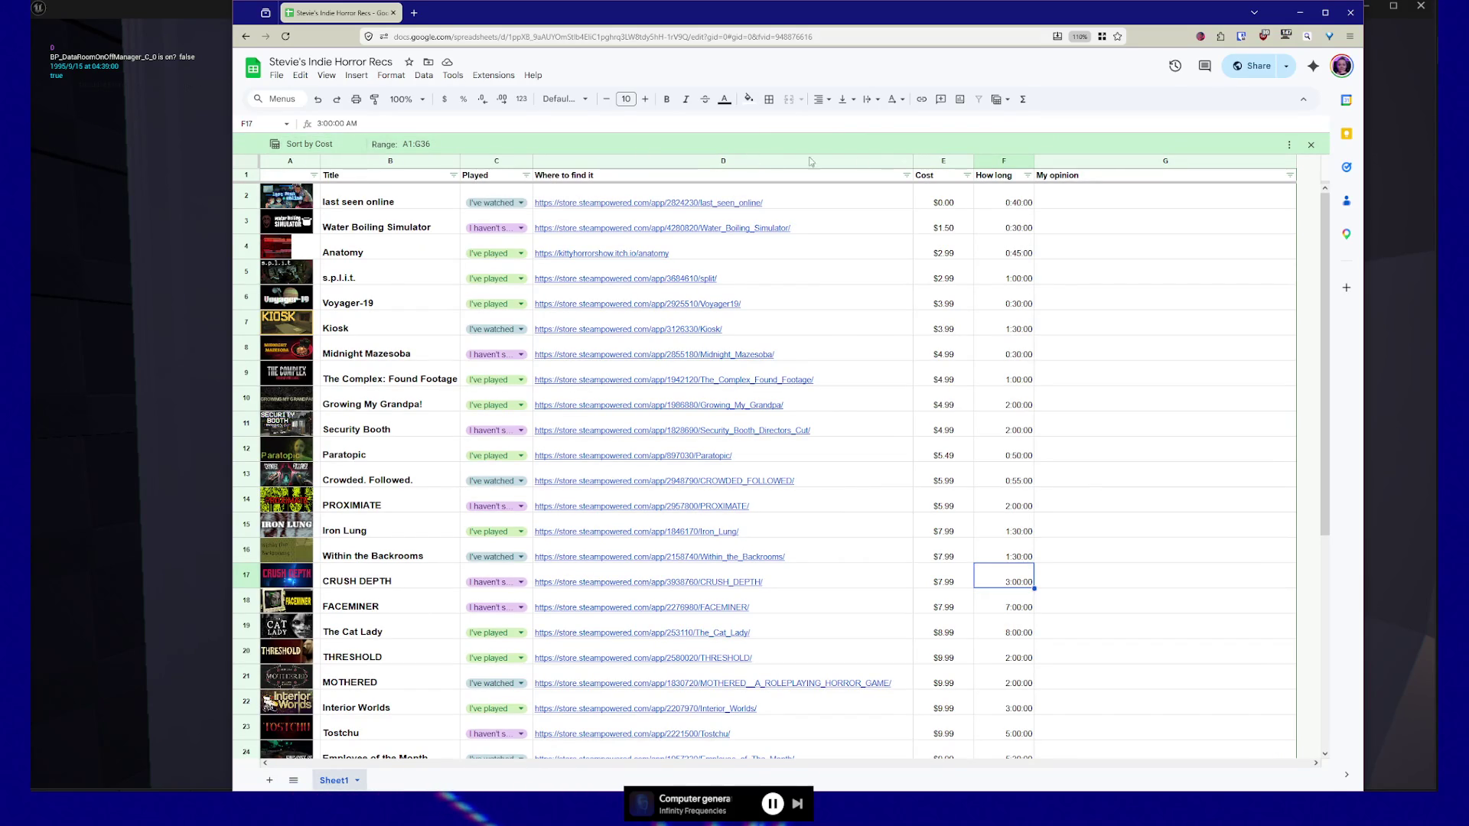
click(1289, 145)
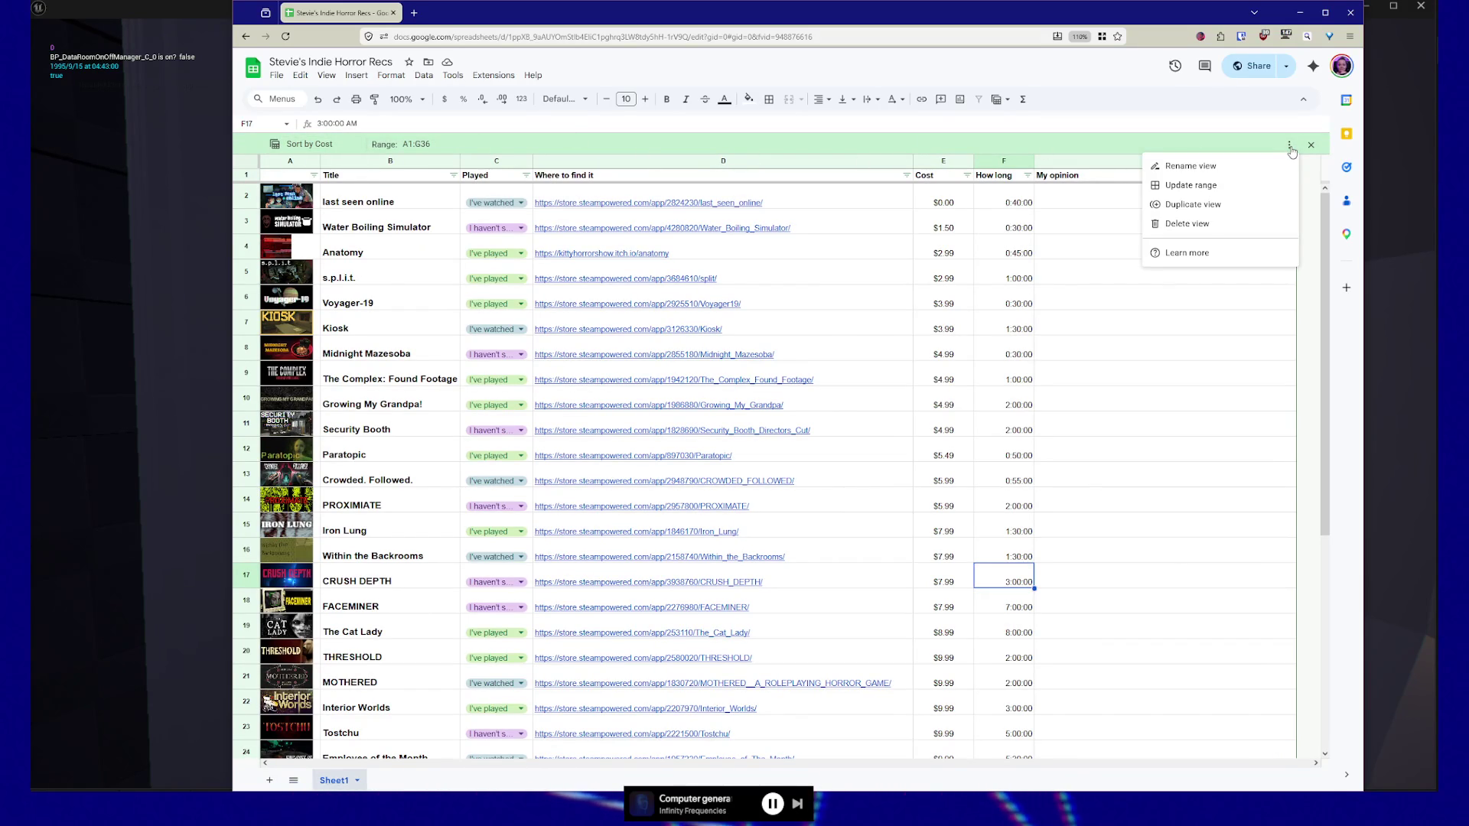
key(Escape)
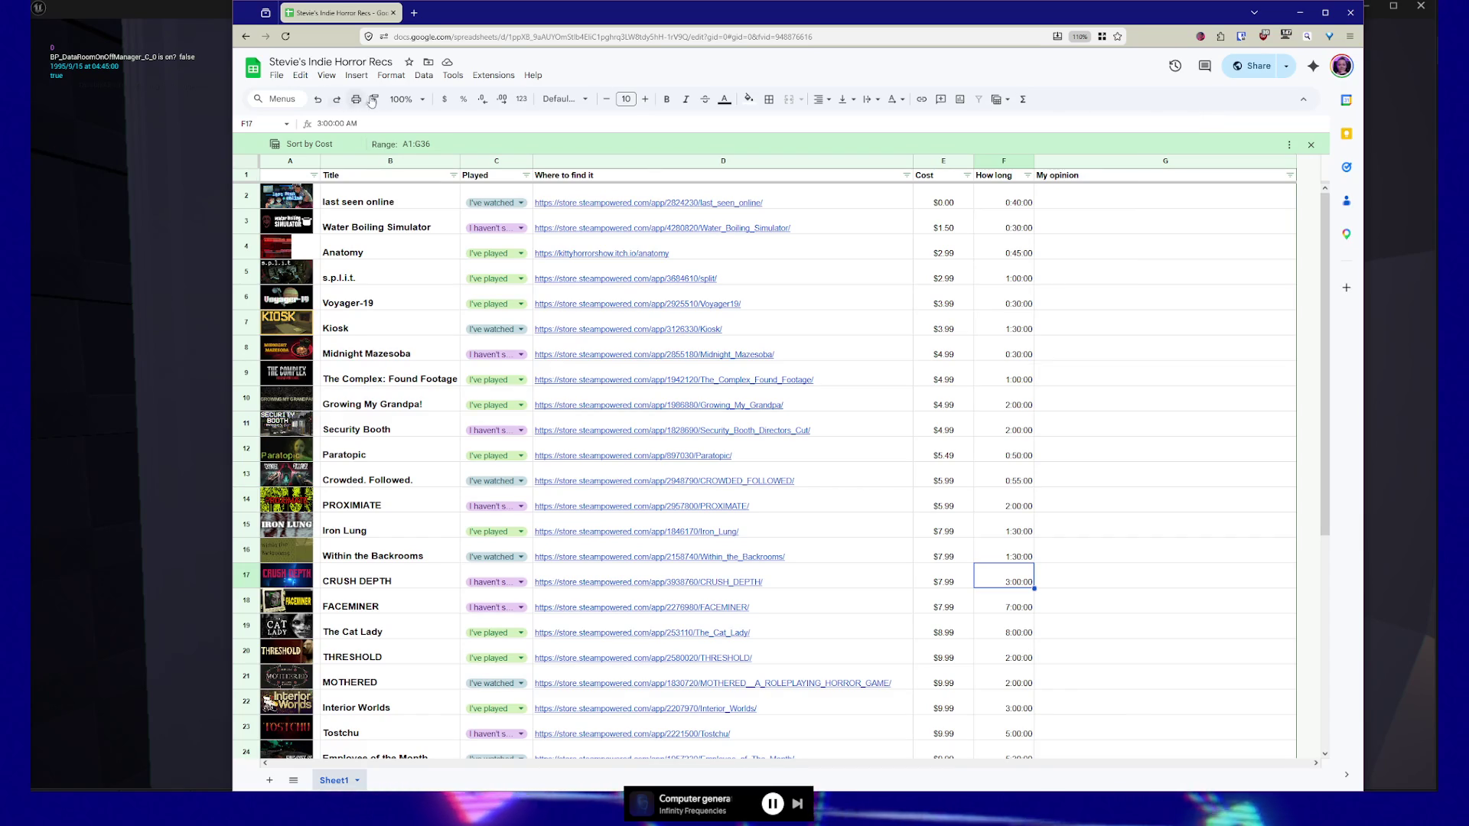
click(1008, 101)
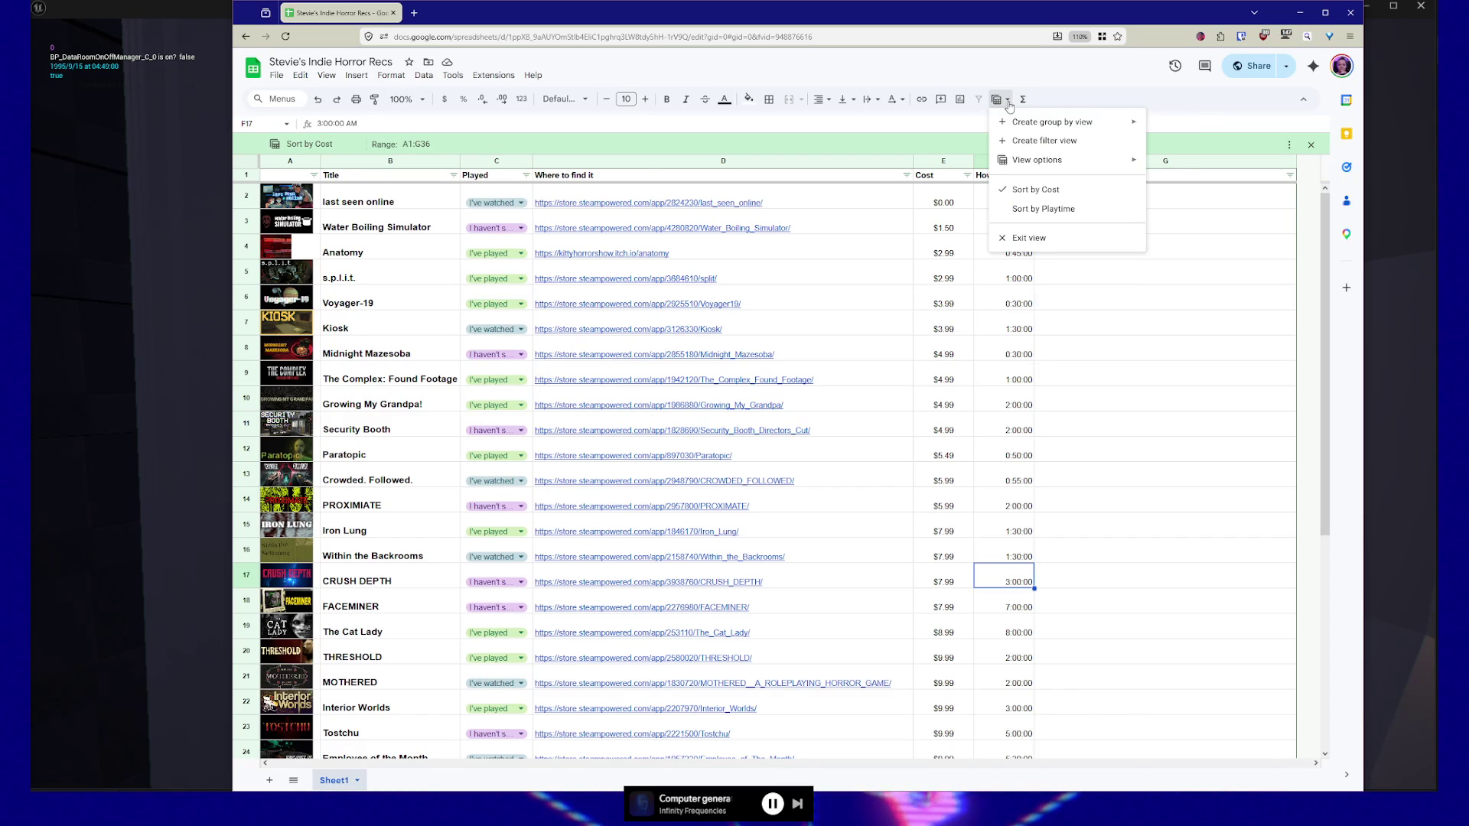
click(1043, 209)
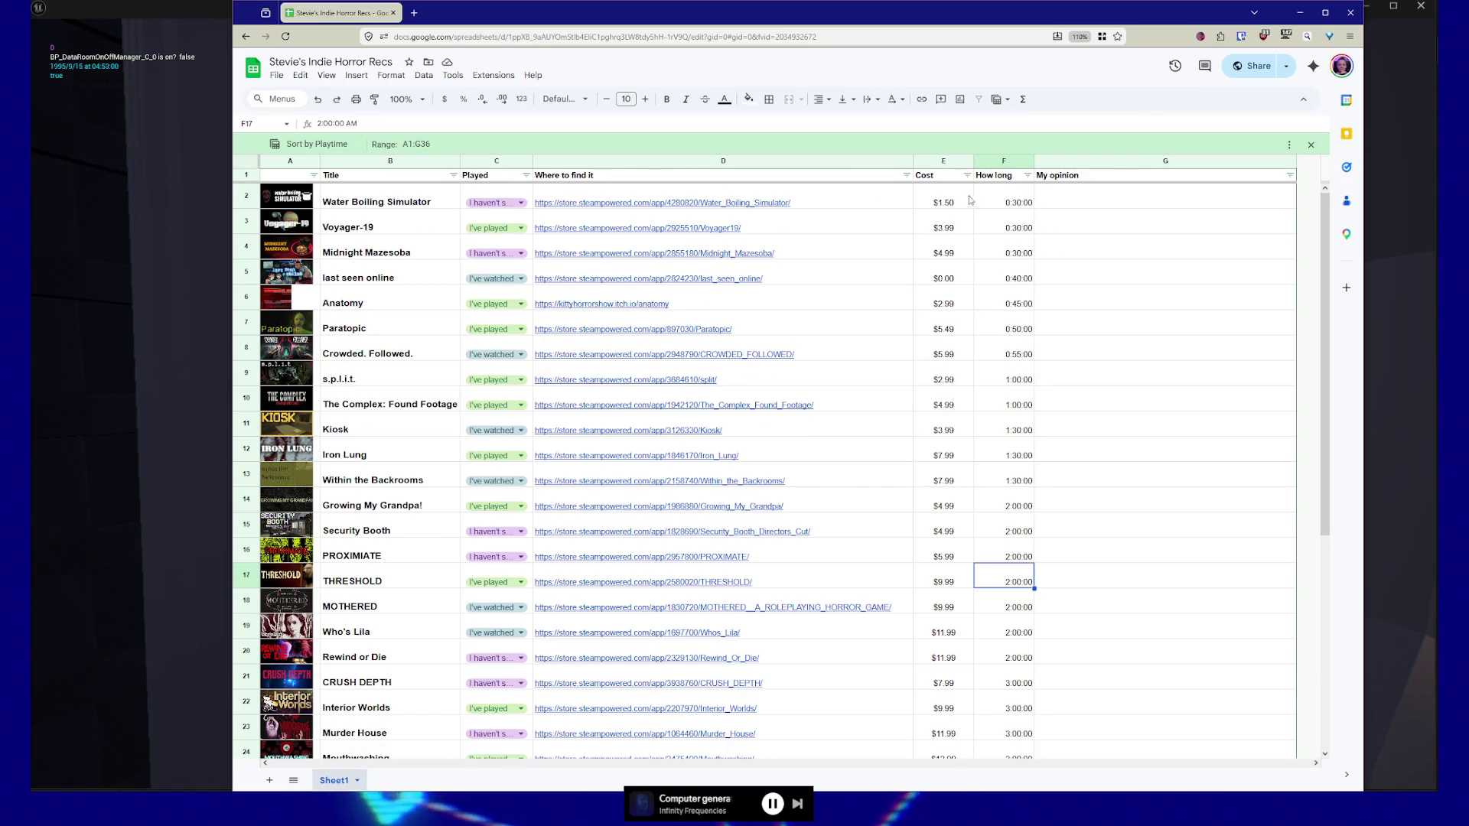
click(1007, 101)
click(1041, 192)
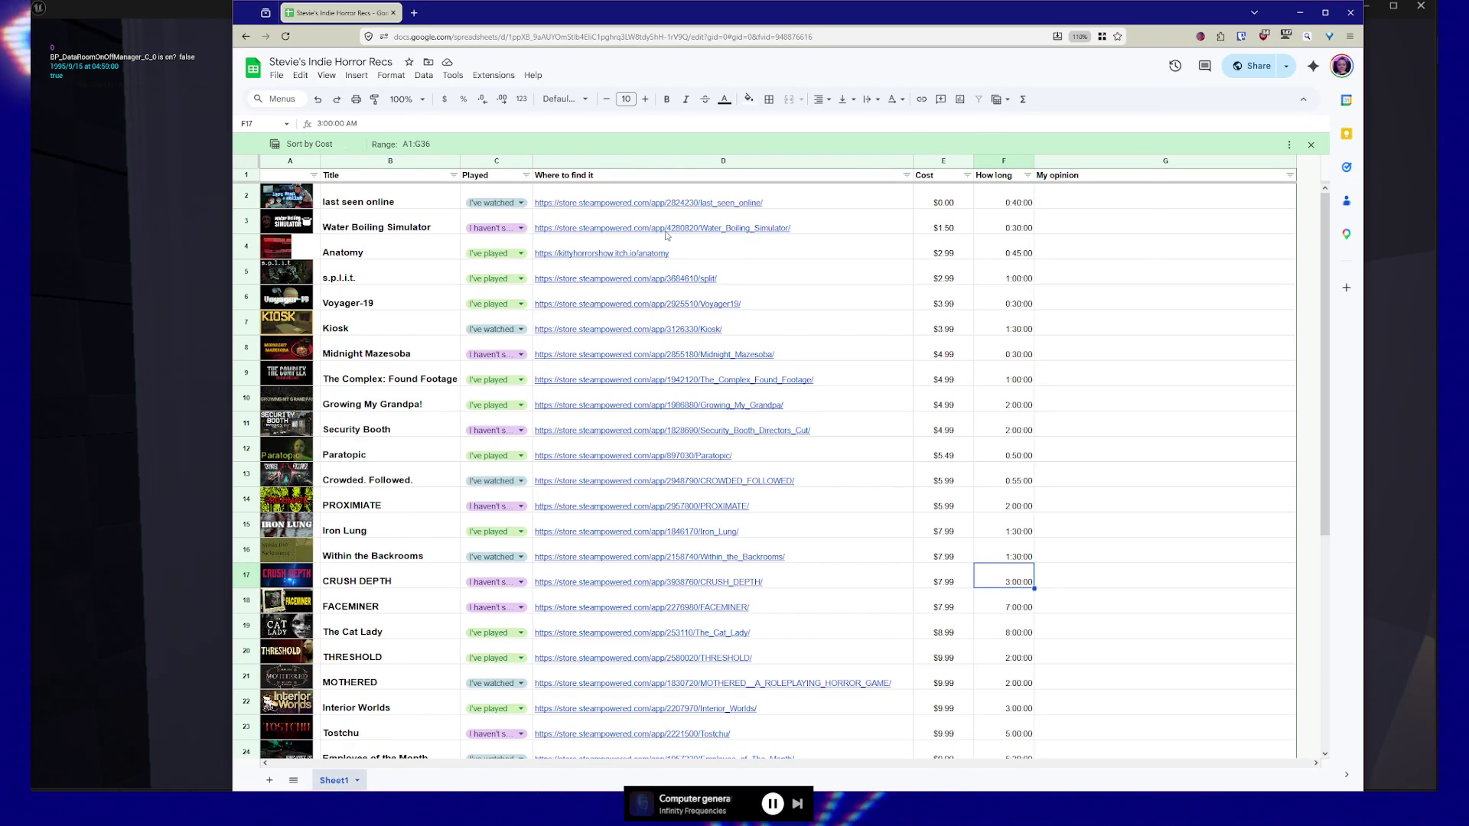
mouse_move(648, 237)
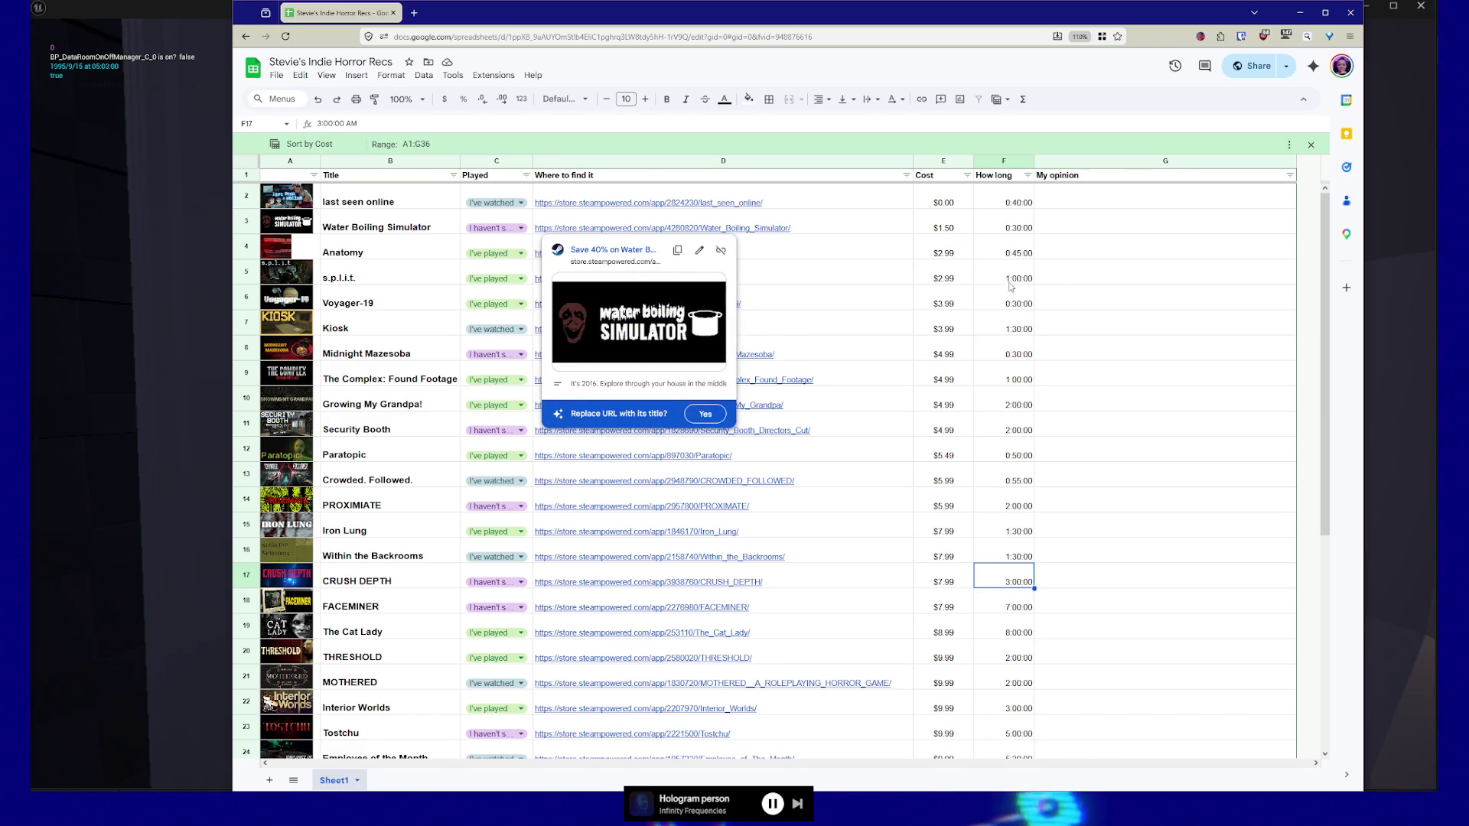
click(1127, 274)
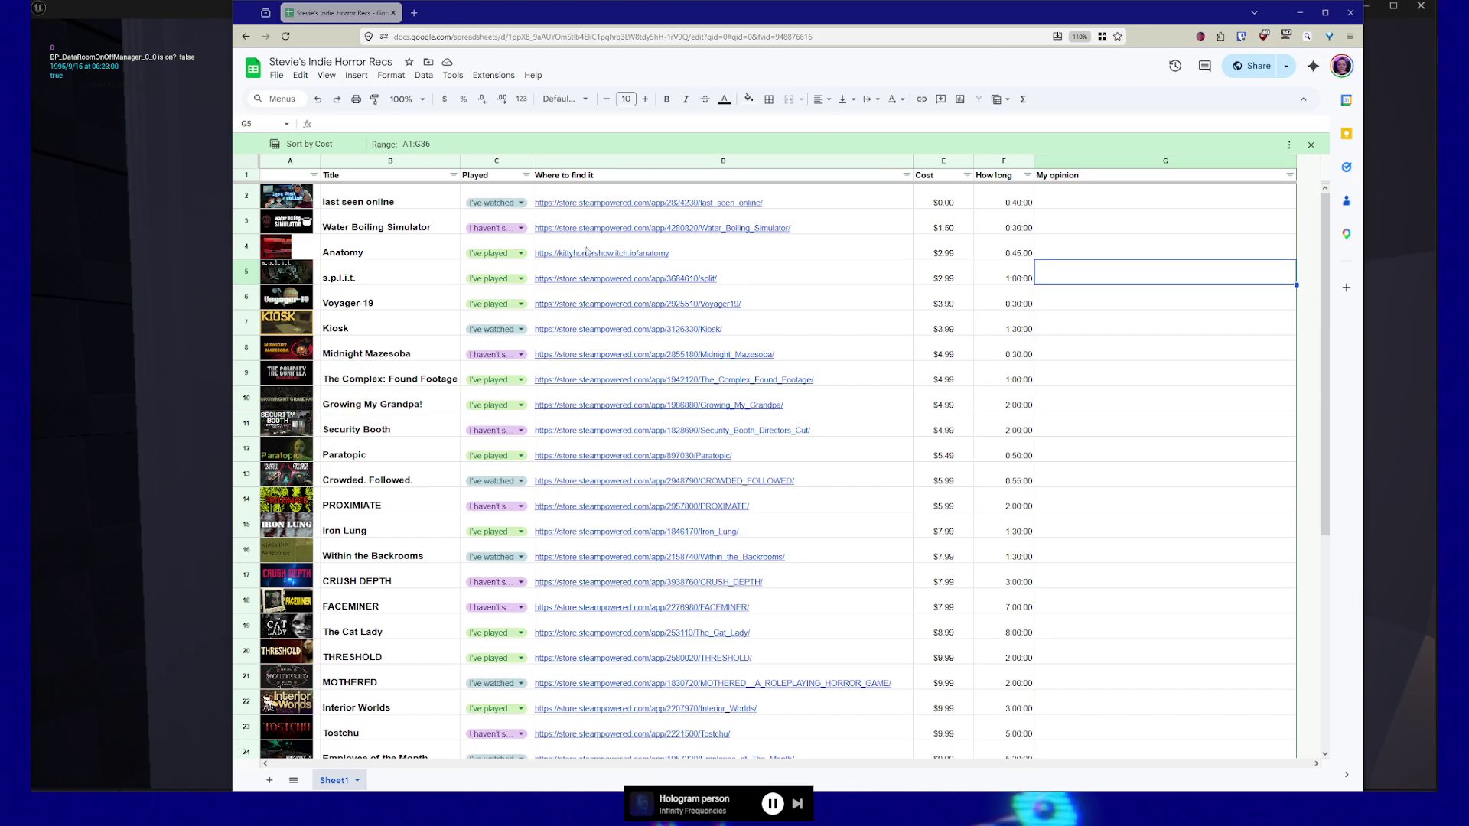
mouse_move(612, 203)
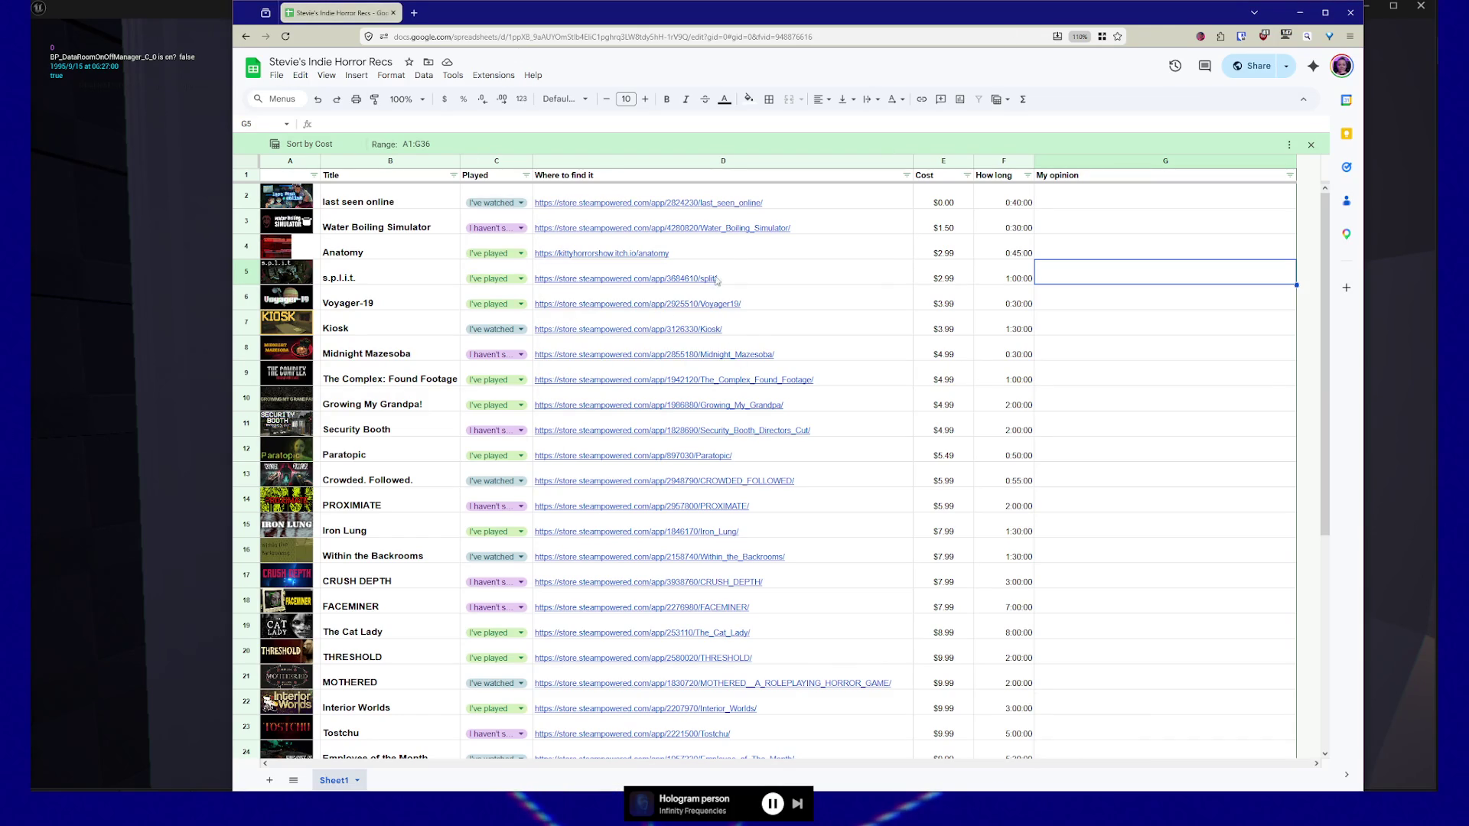
scroll(579, 559, down, 2)
scroll(578, 551, up, 2)
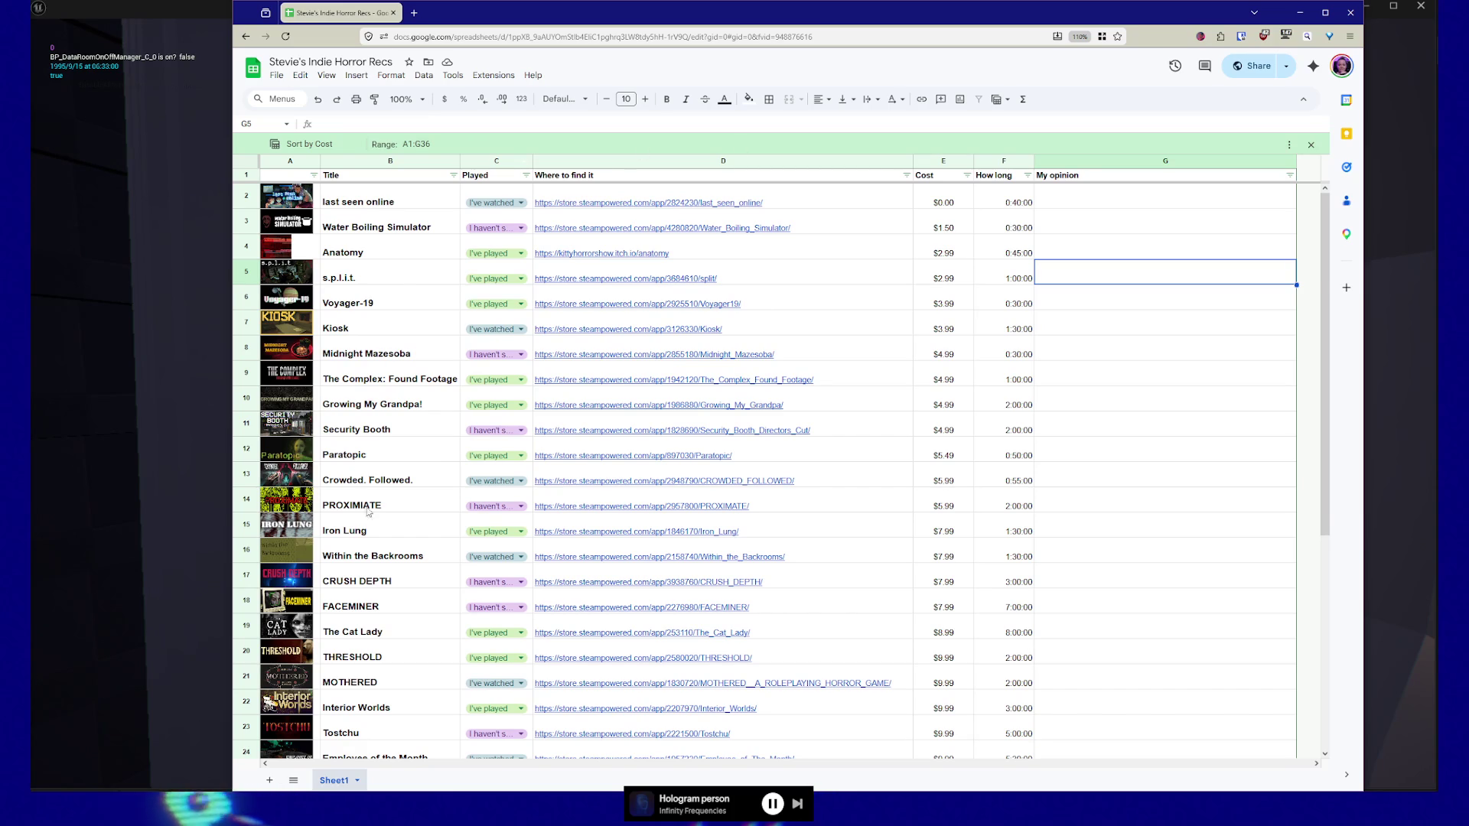
click(246, 245)
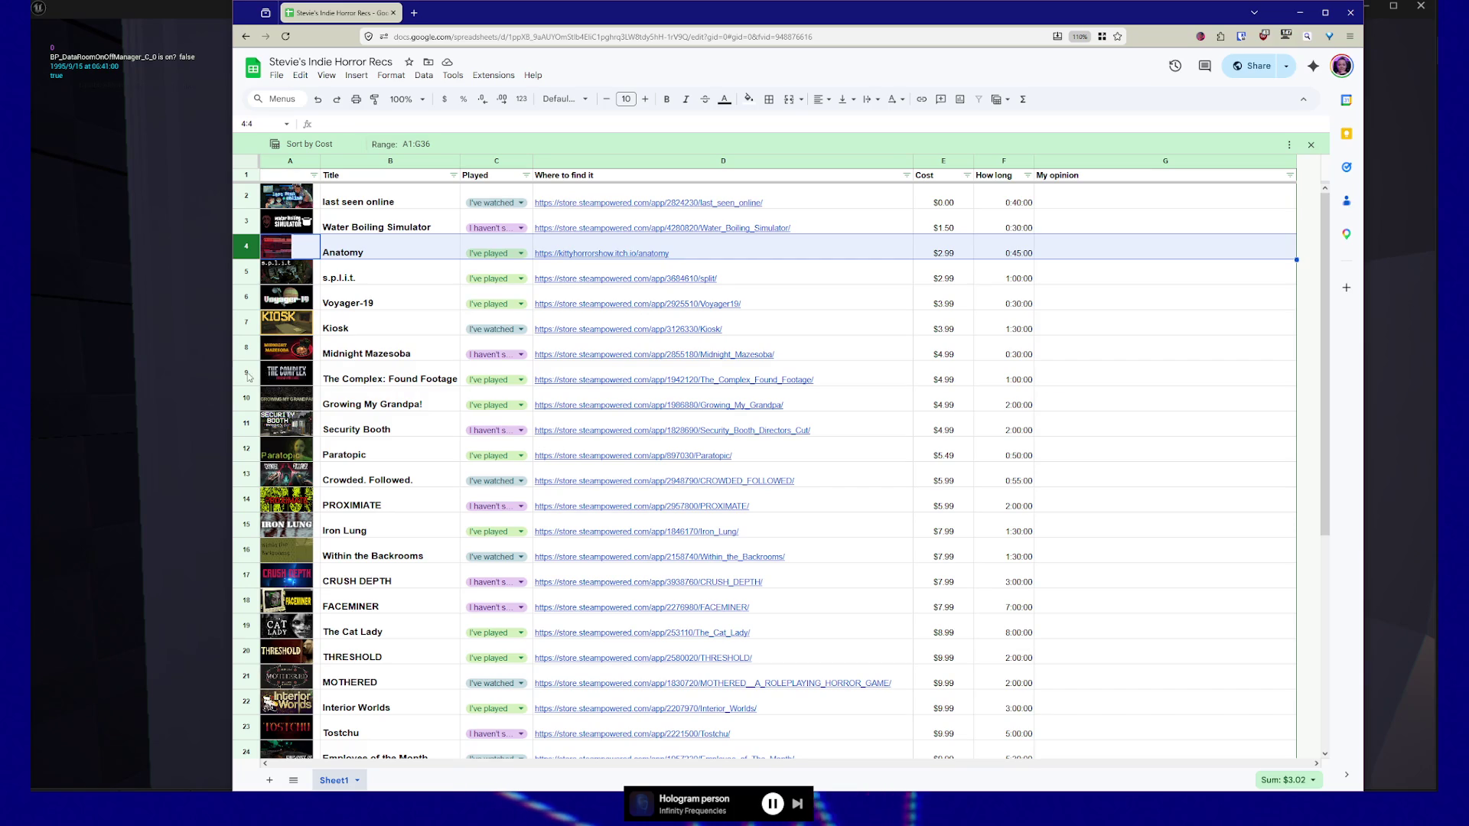
Step: Add The Complex: Found Footage, PROXIMIATE, Iron Lung, THRESHOLD and MOTHERED rows to the selection
ctrl+click(247, 374)
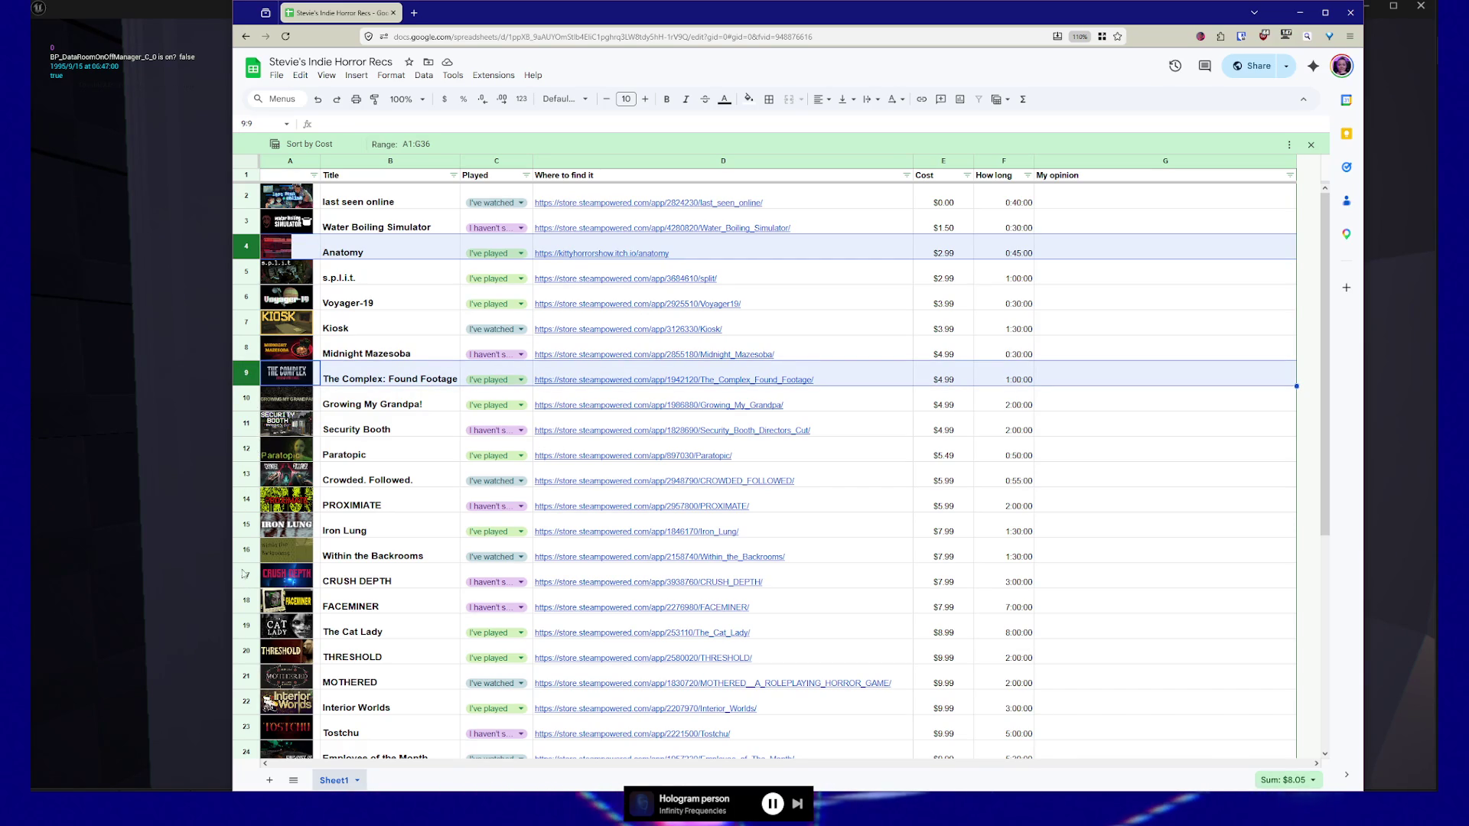
ctrl+click(245, 500)
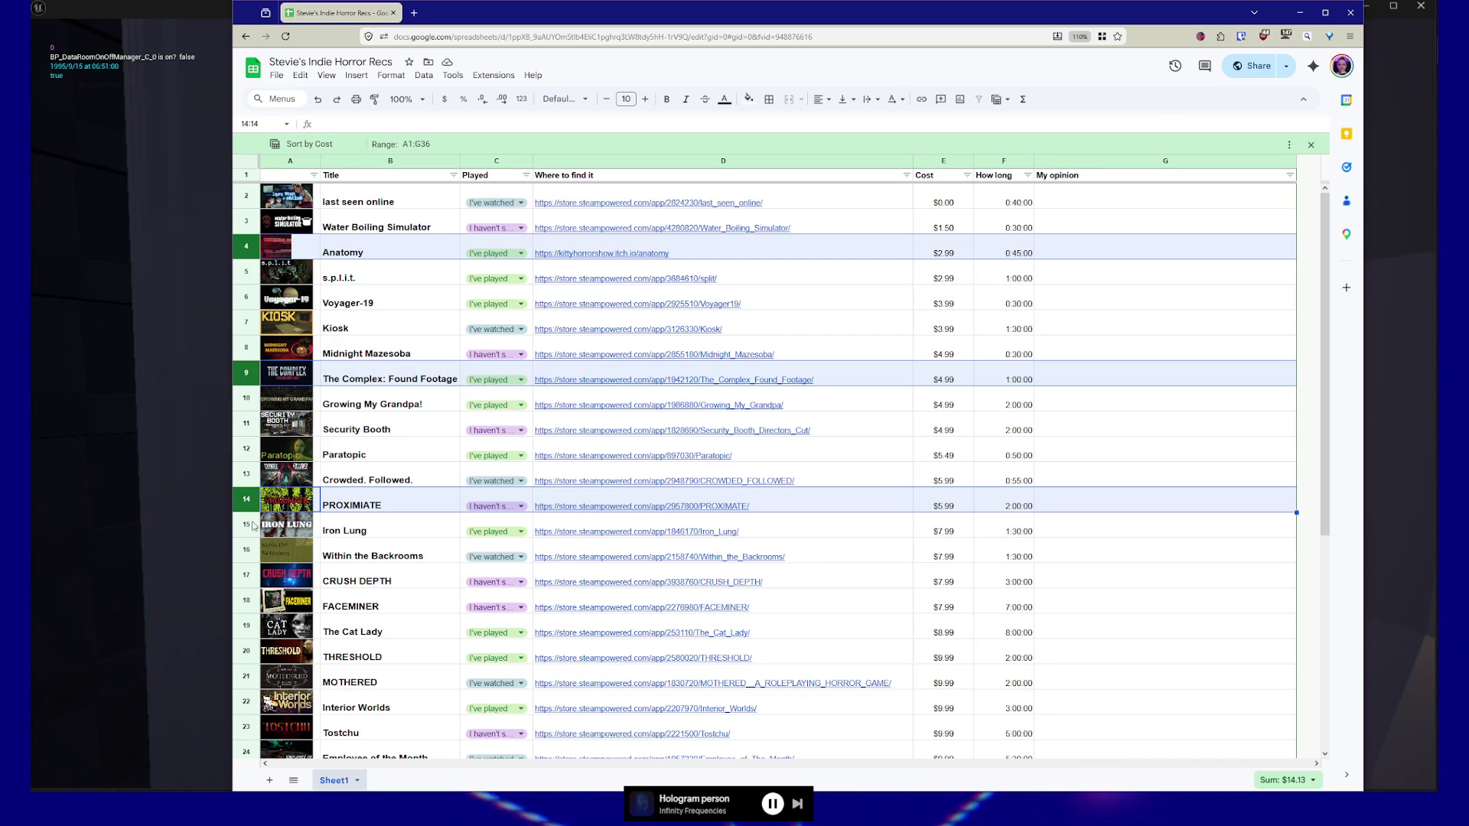
ctrl+click(255, 527)
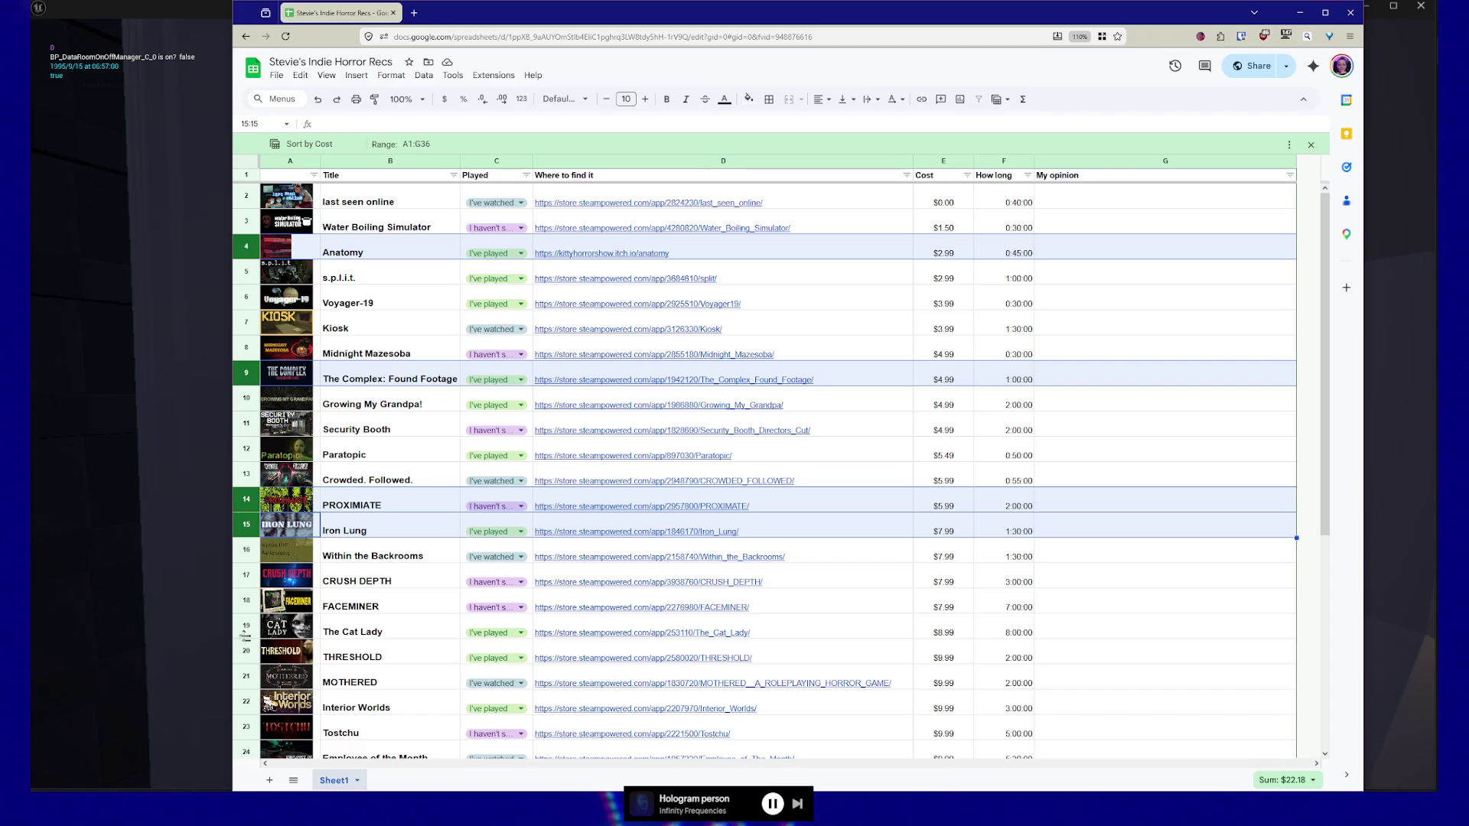
ctrl+click(246, 655)
ctrl+click(246, 680)
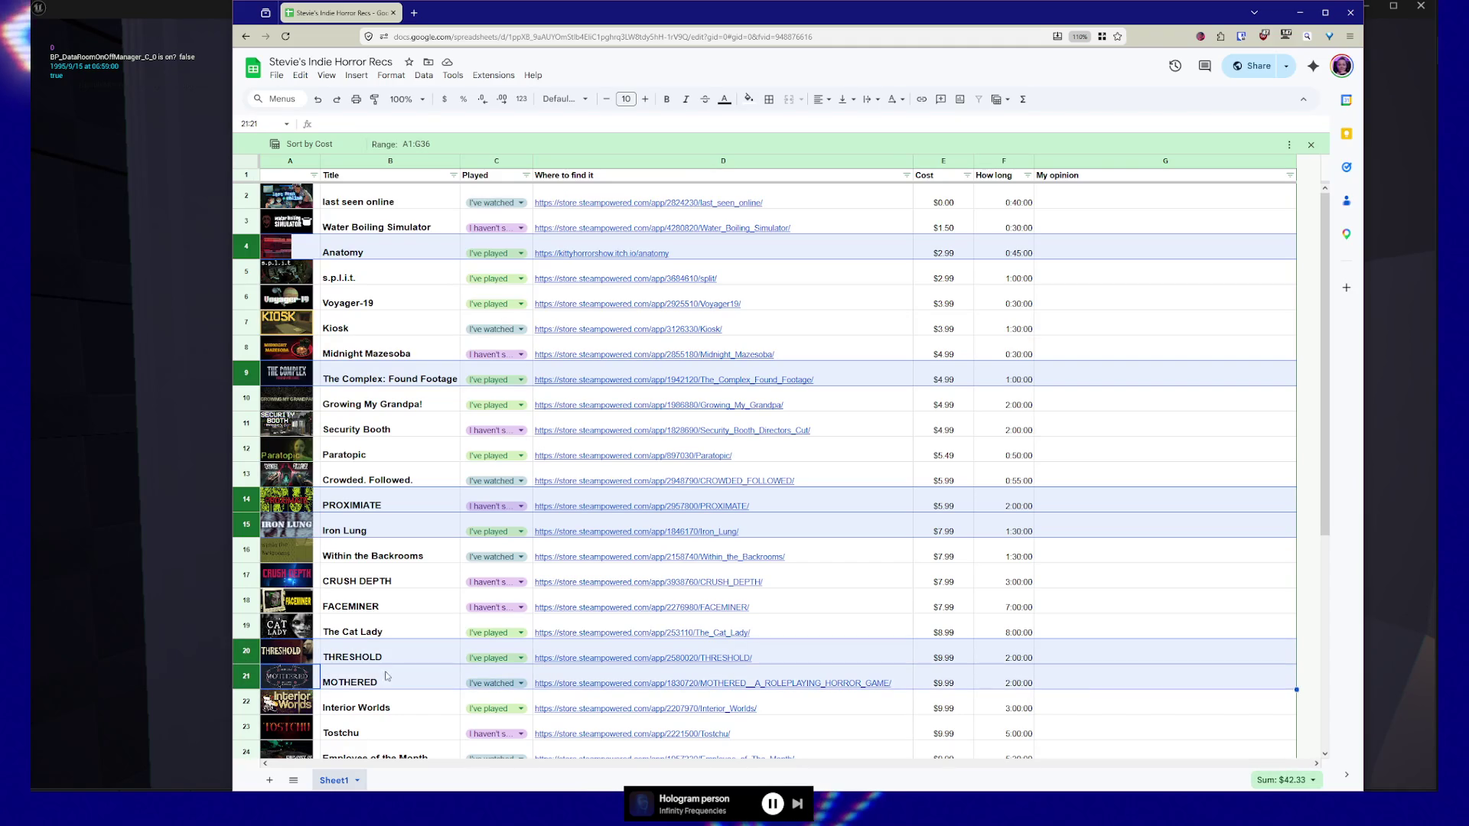
scroll(354, 618, down, 3)
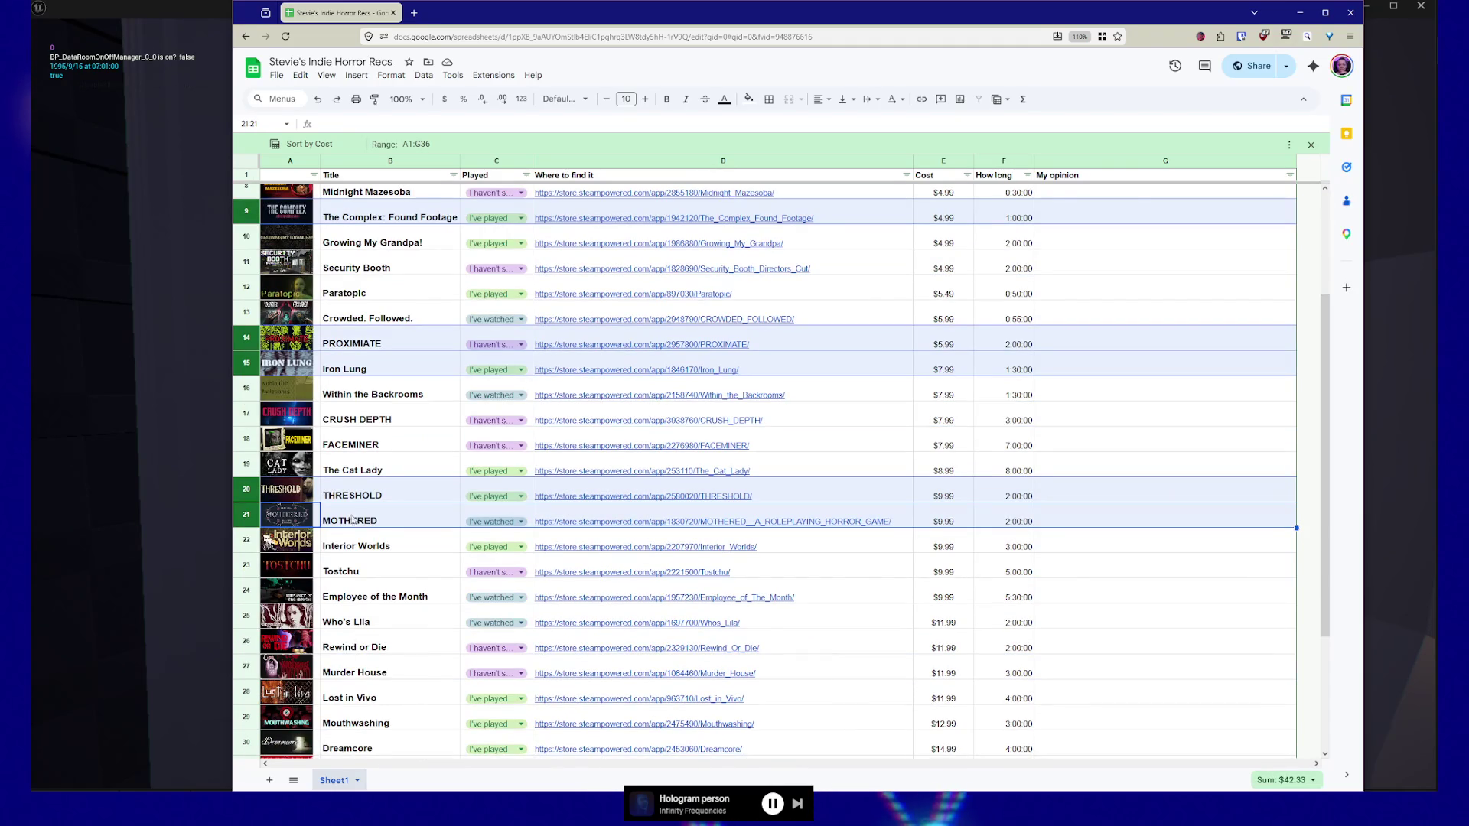
scroll(393, 623, down, 1)
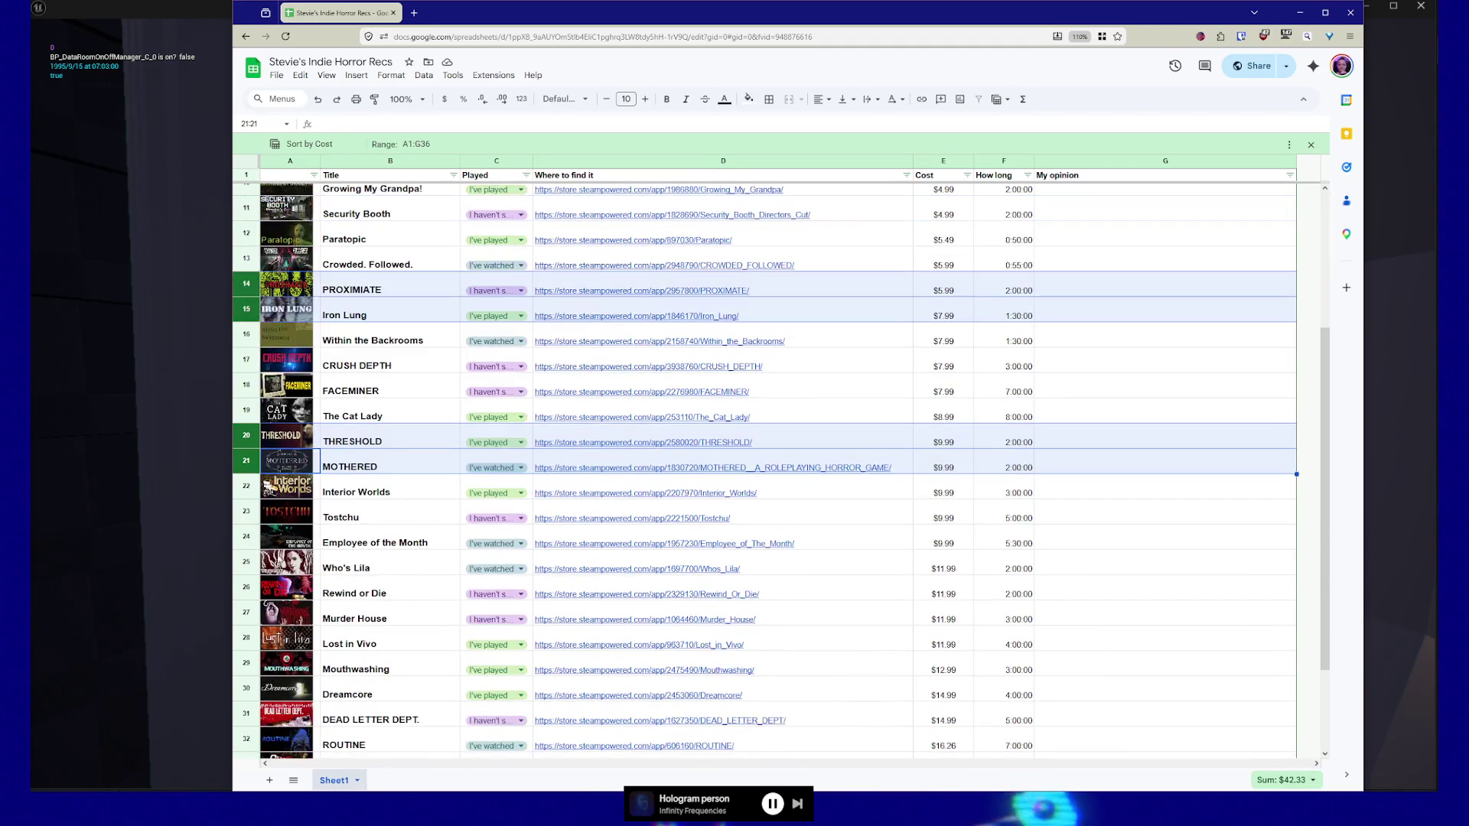
Step: Add Employee of the Month, Who's Lila and Lost in Vivo rows, bringing the sum to $76.77
ctrl+click(248, 538)
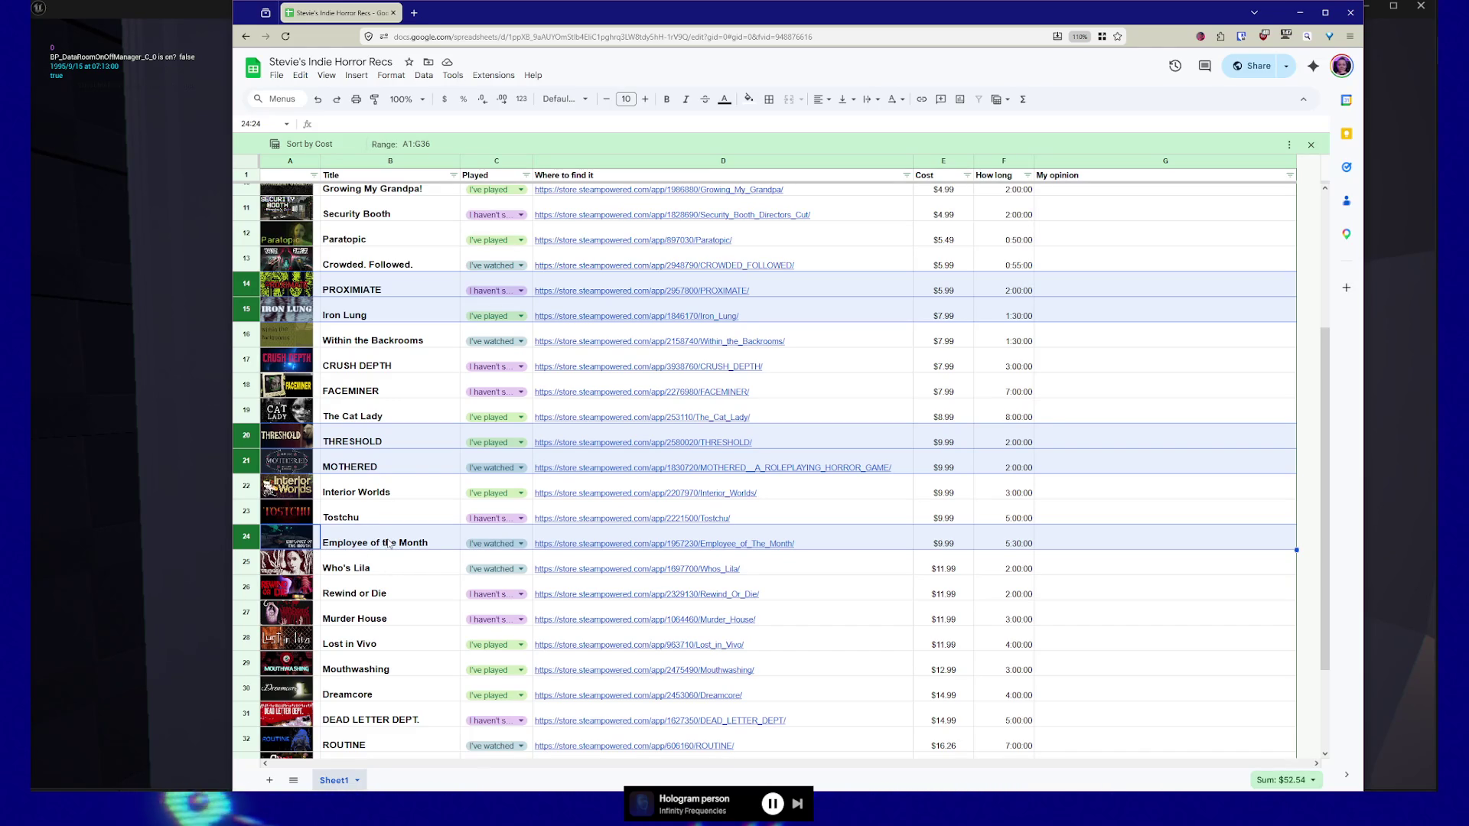
ctrl+click(255, 563)
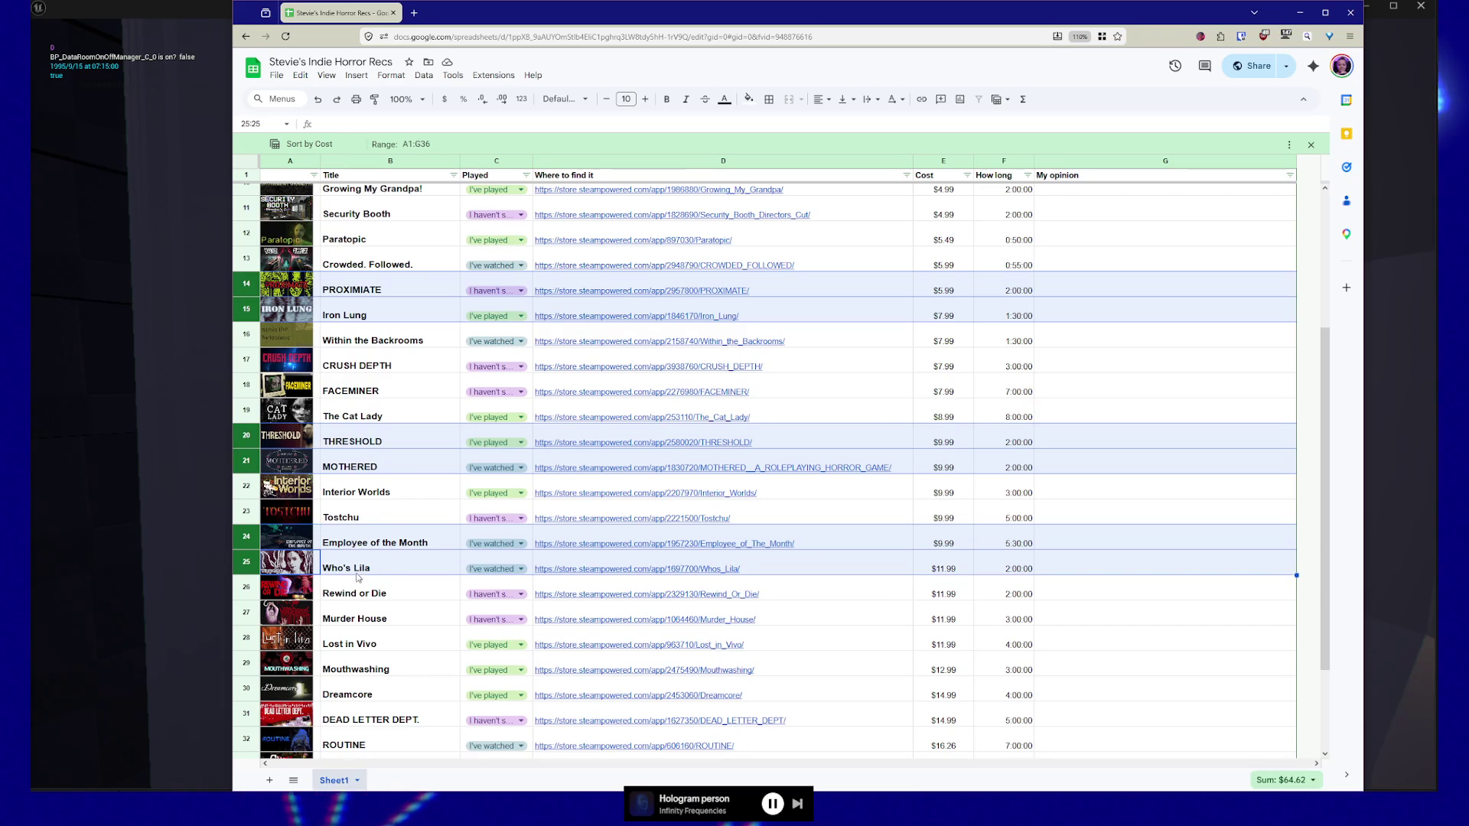
scroll(321, 597, down, 1)
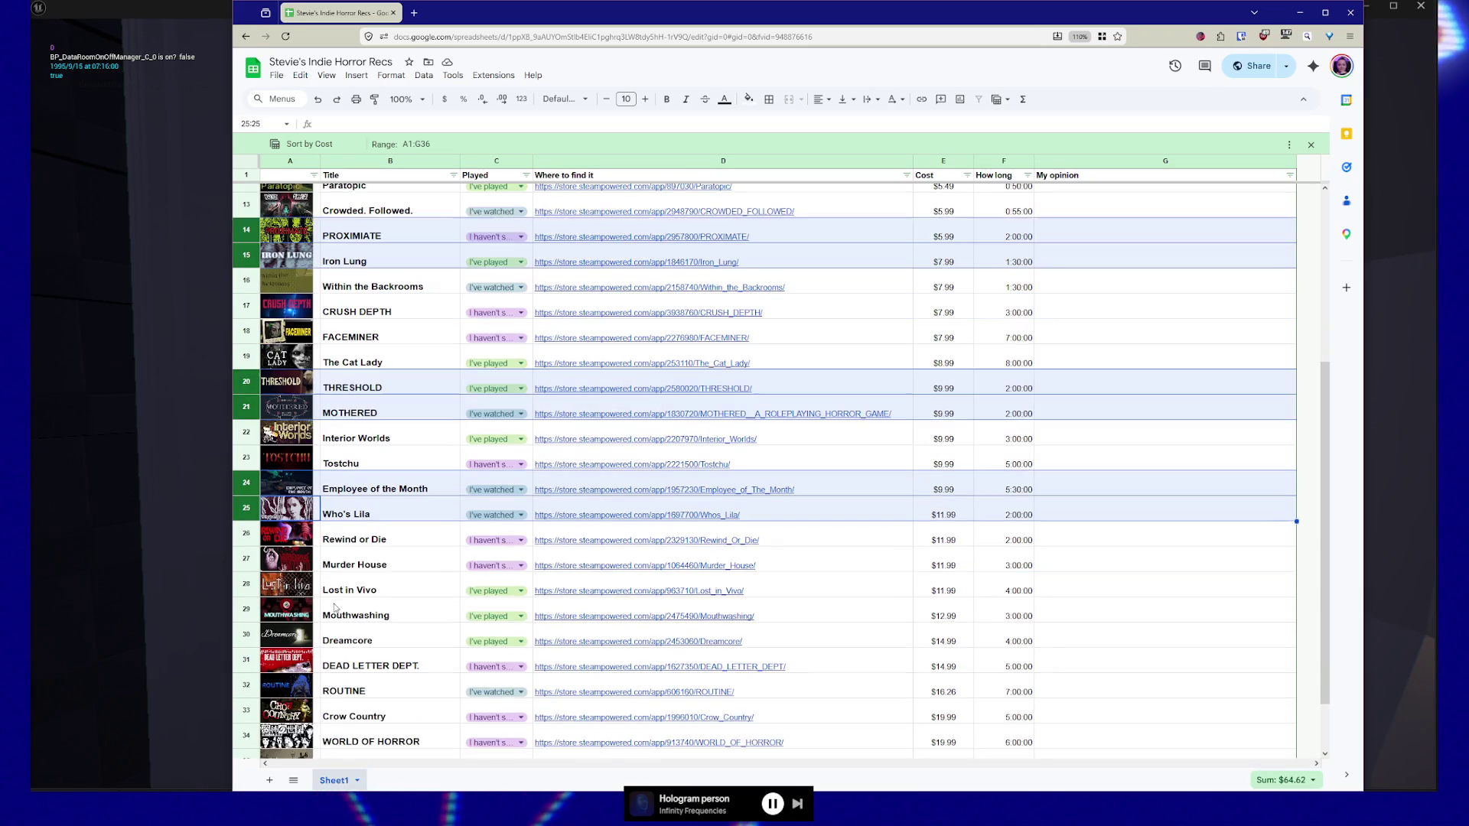
ctrl+click(252, 585)
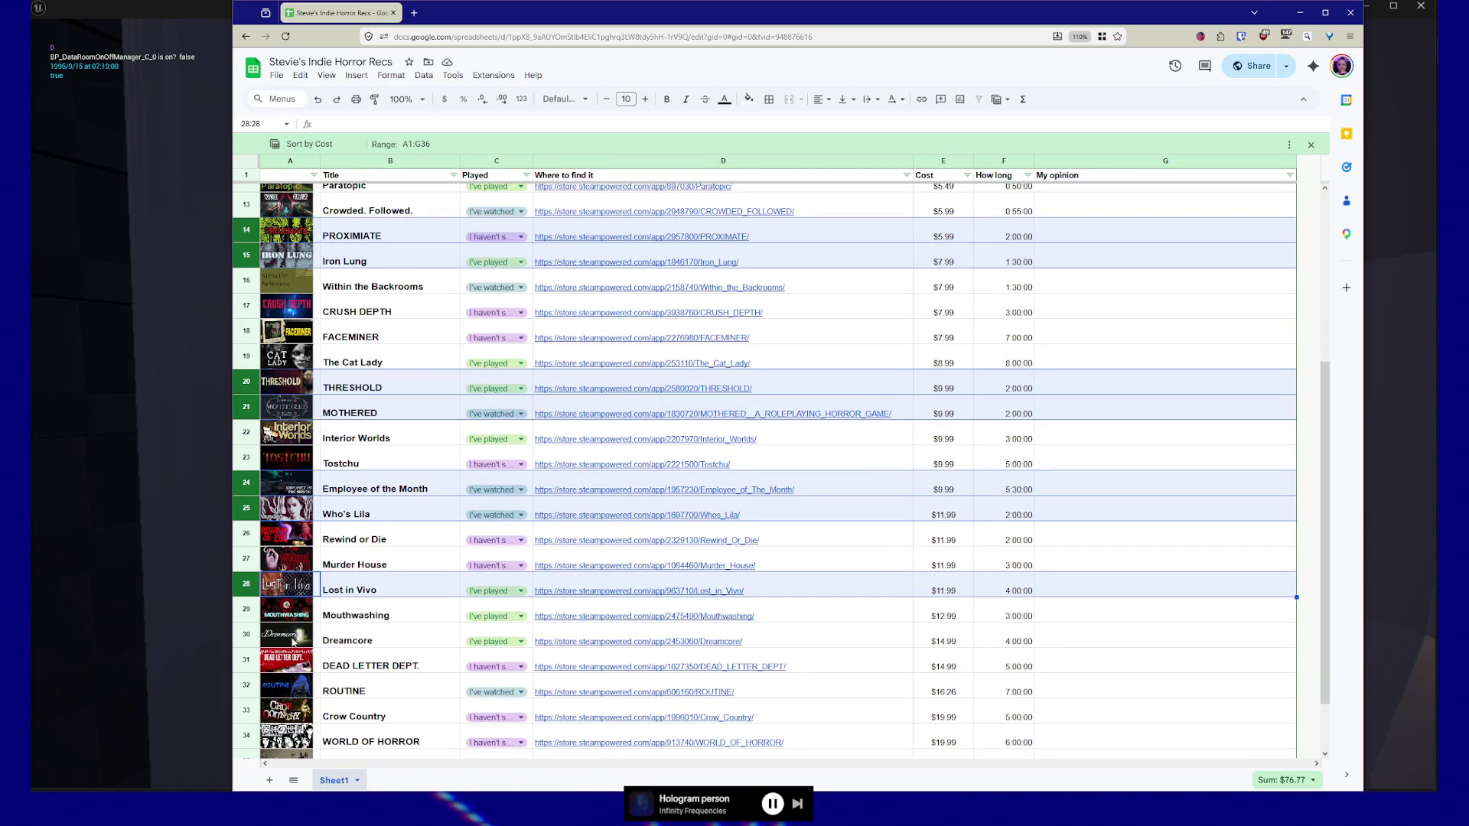
scroll(299, 641, down, 2)
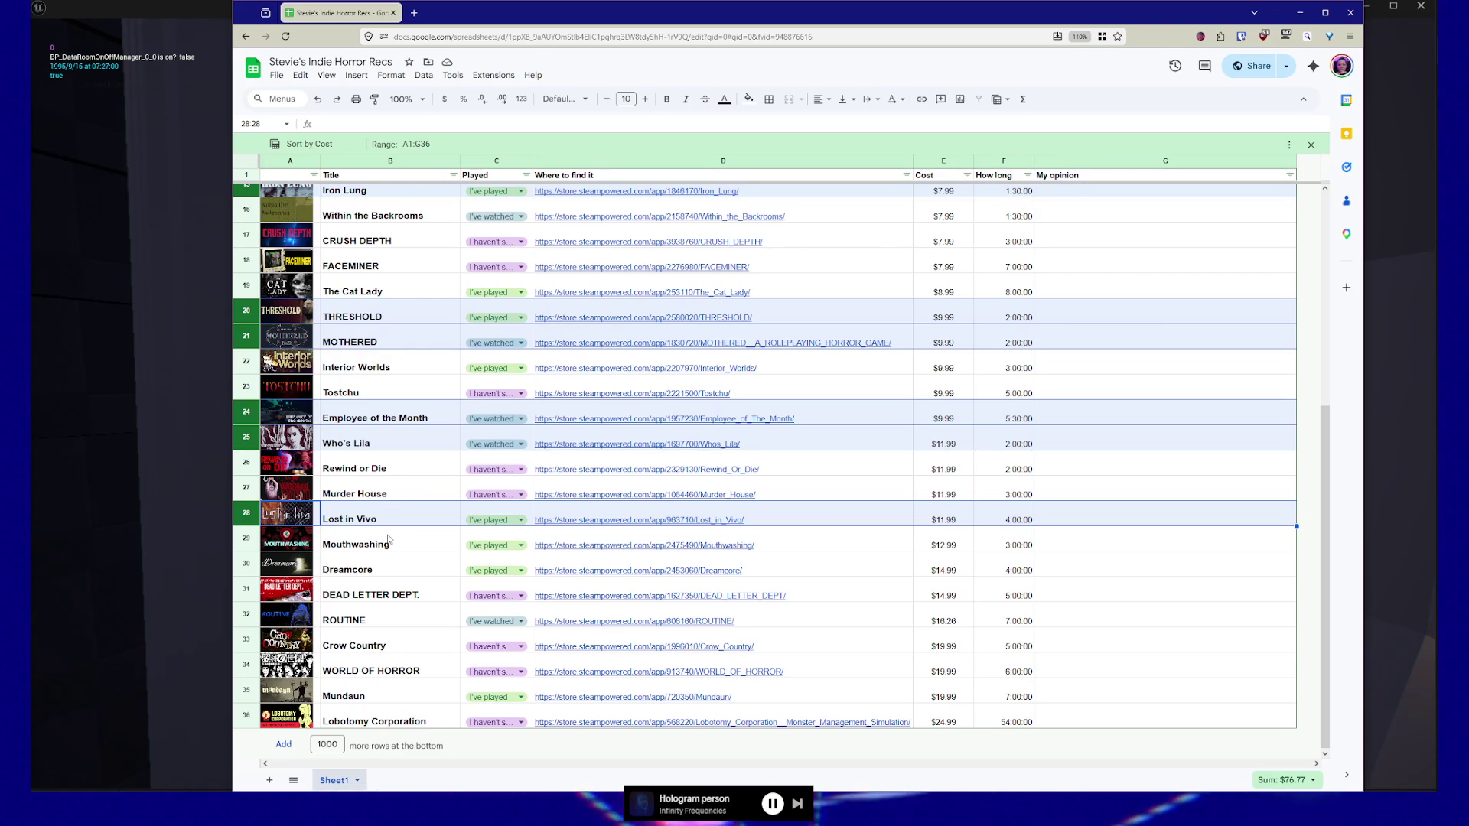
scroll(466, 528, up, 5)
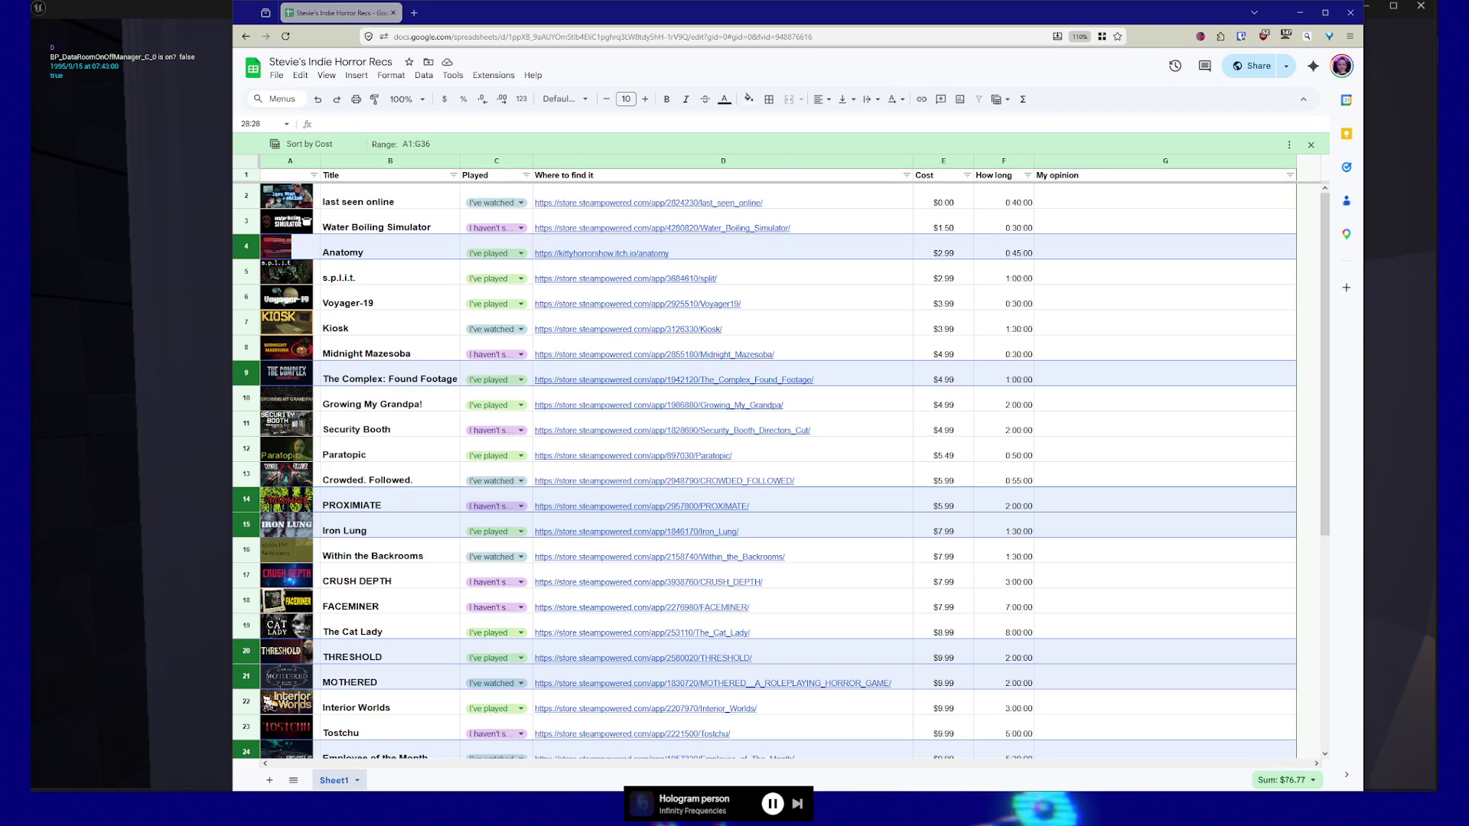
Step: Minimize the spreadsheet and close the terminal to return to the first-person corridor view
mouse_move(597, 203)
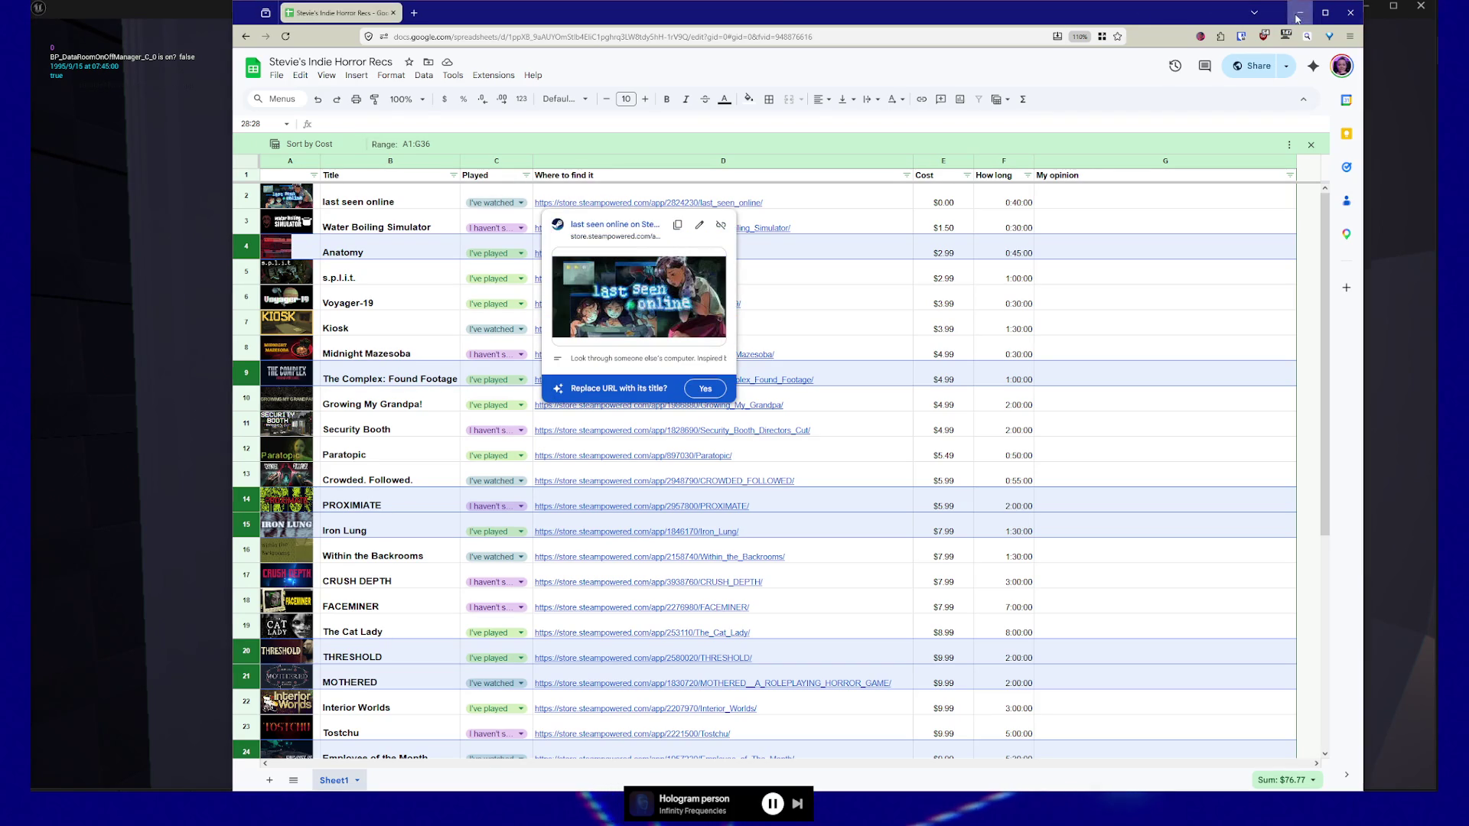
click(1299, 12)
key(Escape)
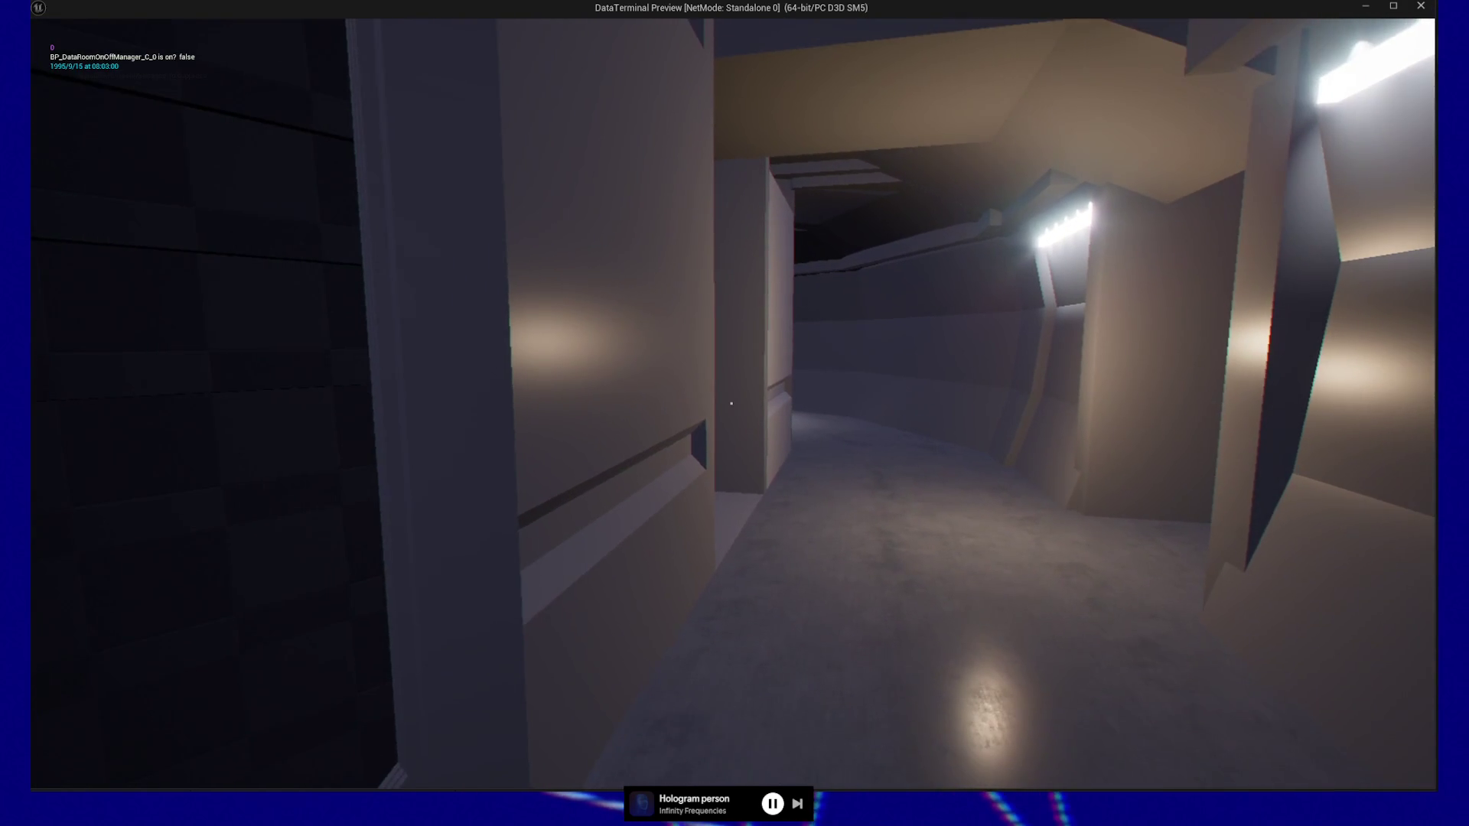
Step: Walk through the curved corridor and dark side corridor until facing the alcove door
key(w)
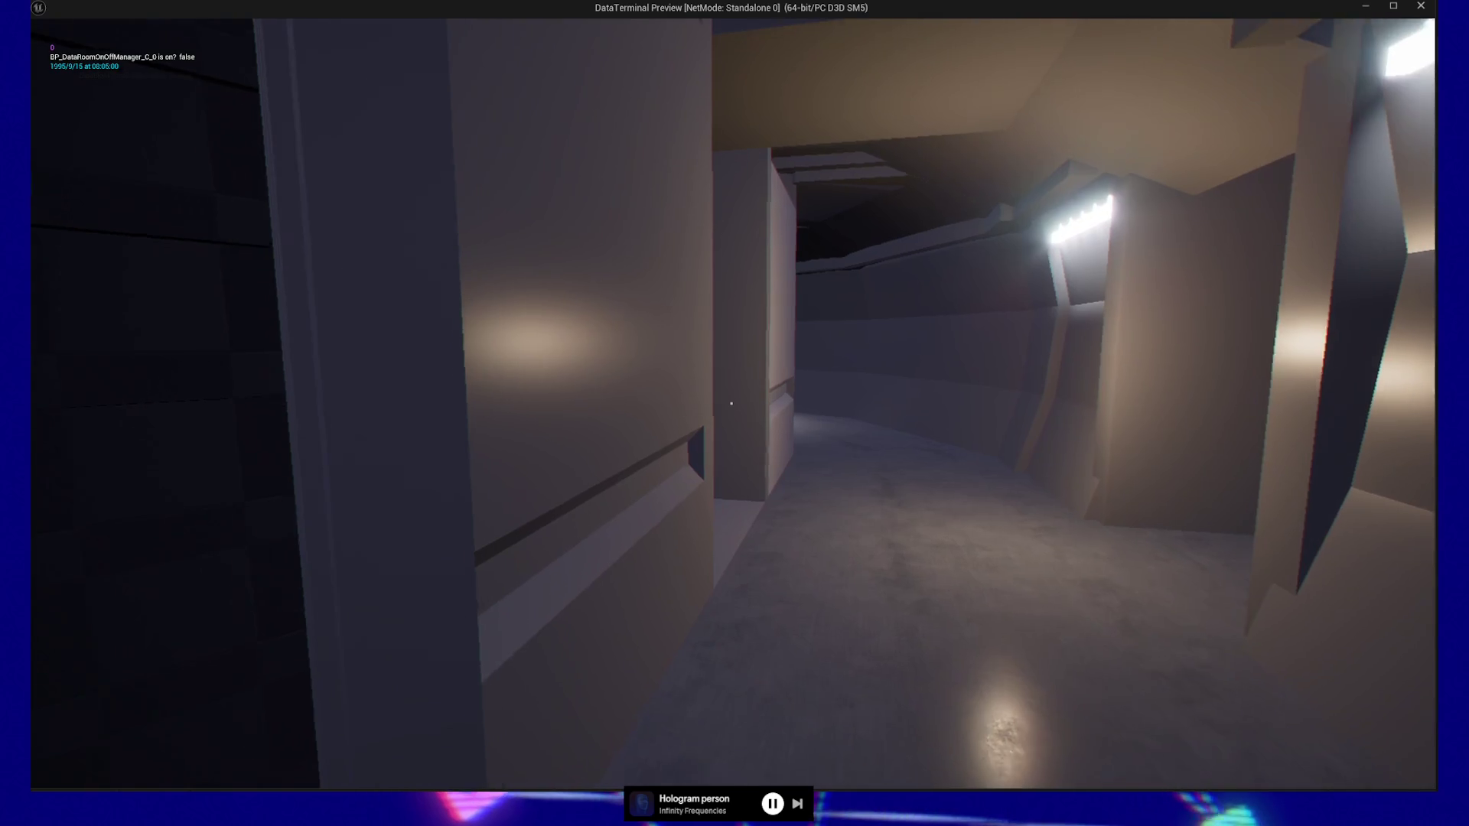
key(w)
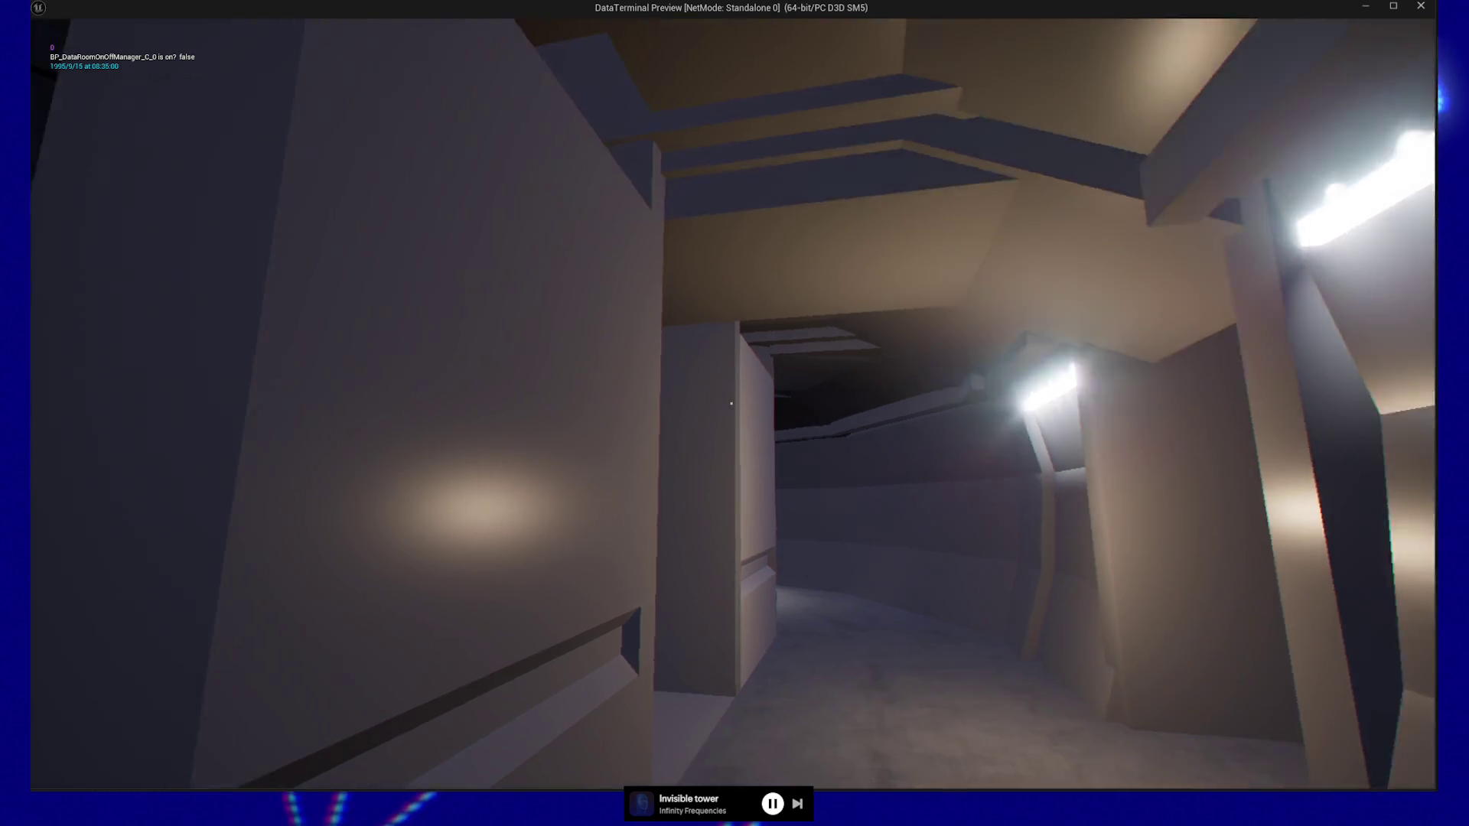
key(w)
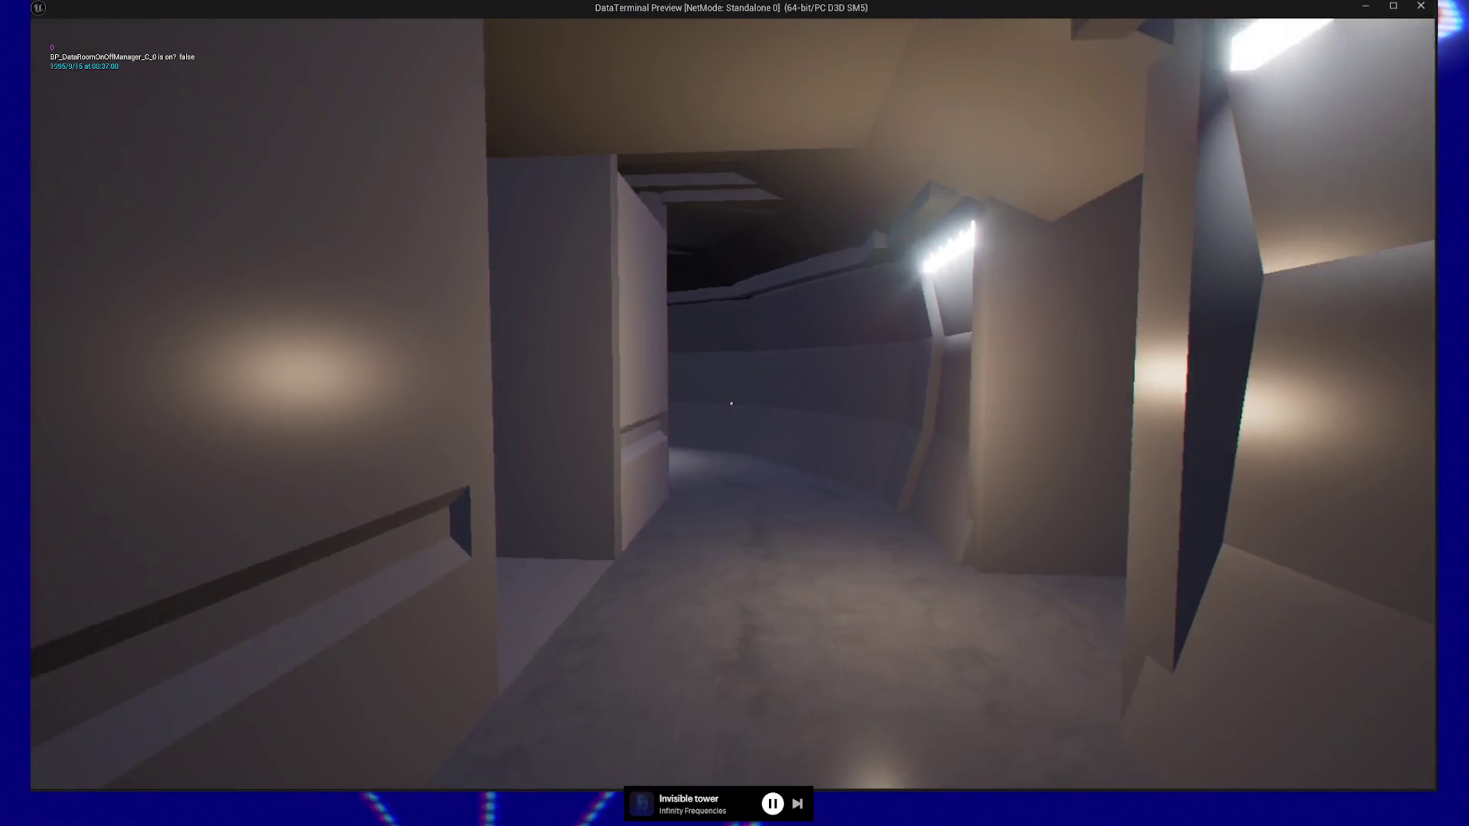
key(w)
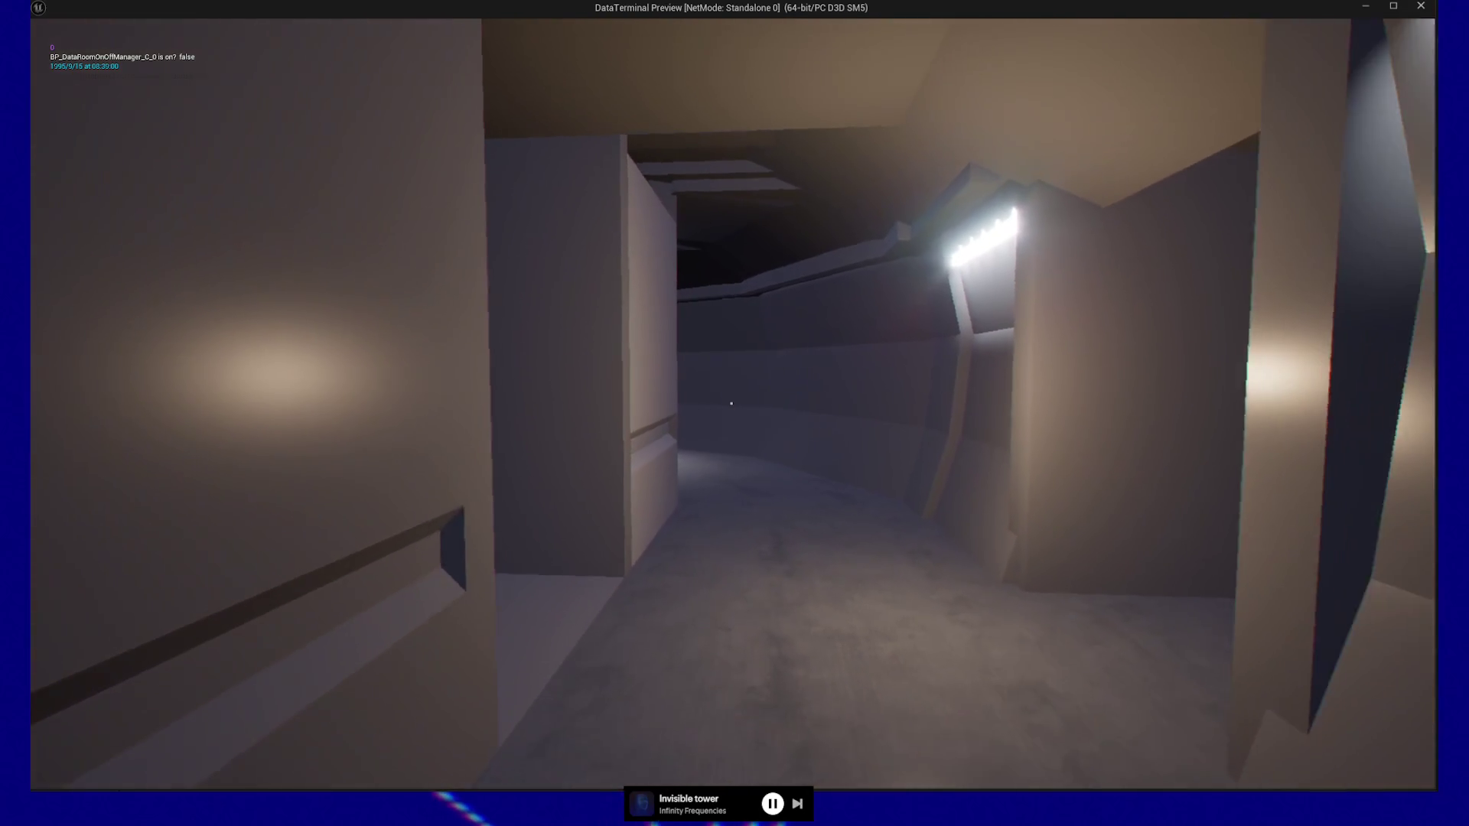
key(w)
key(w)
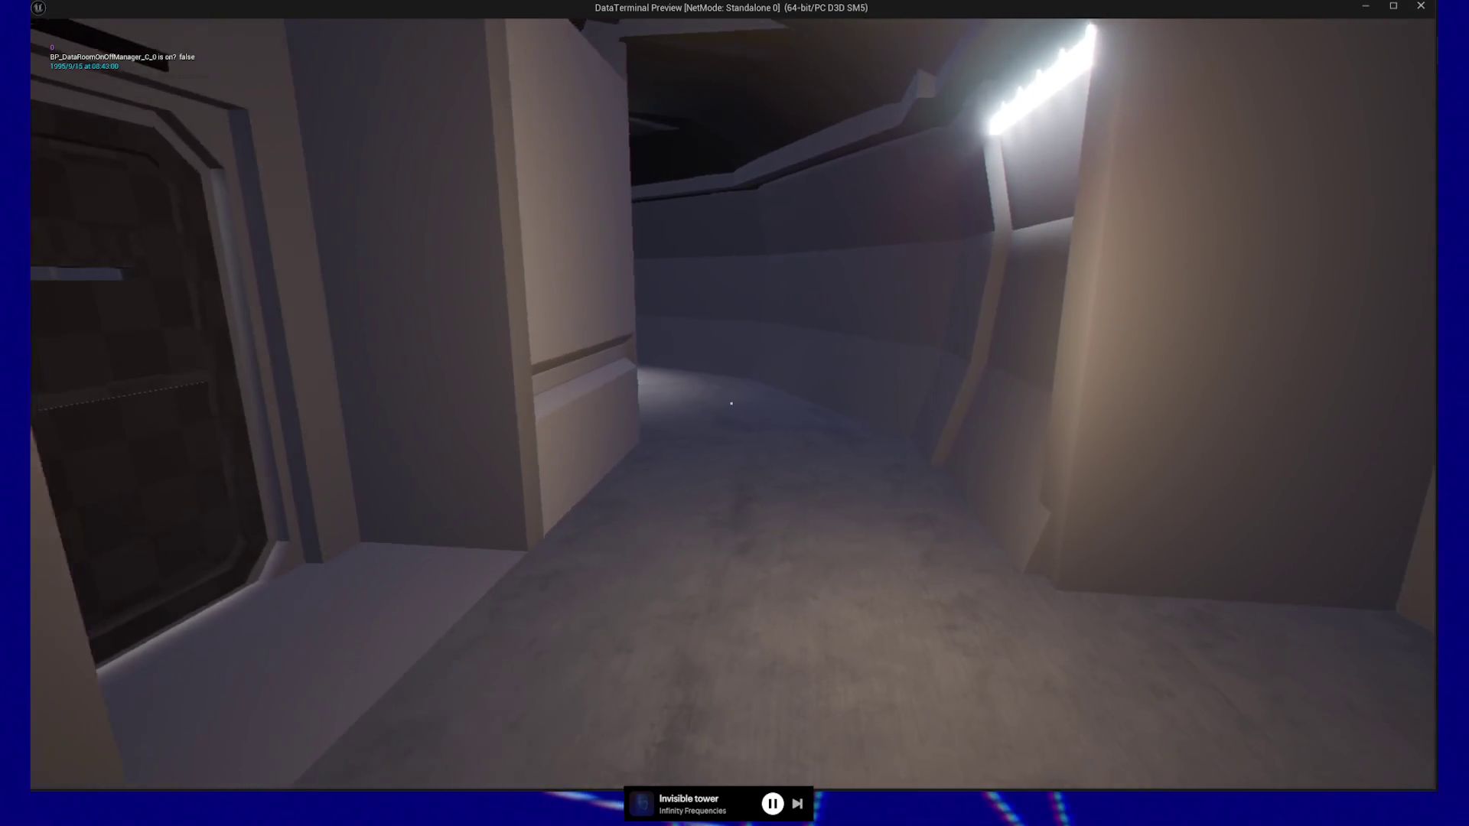
key(w)
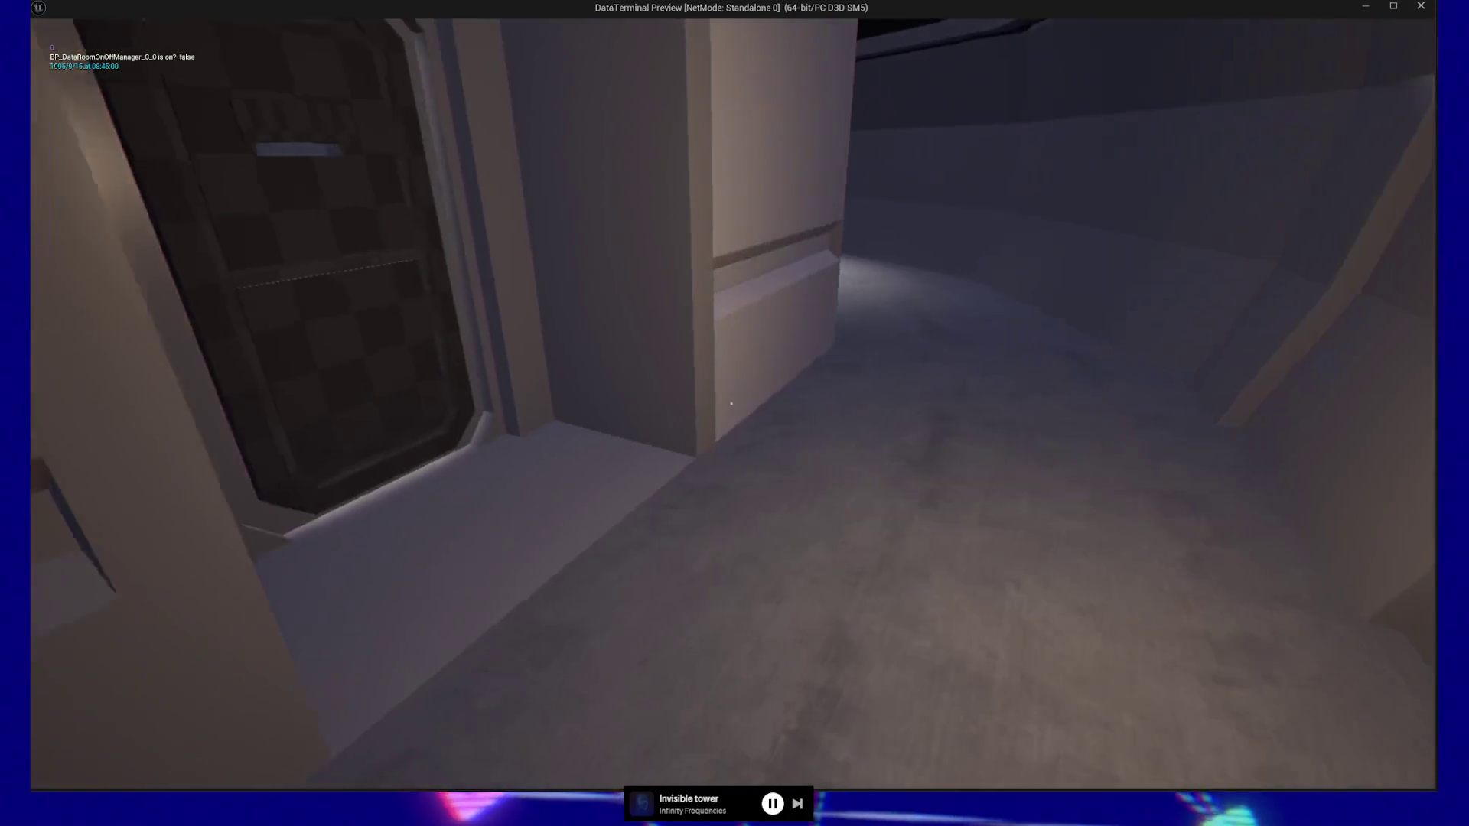
key(w)
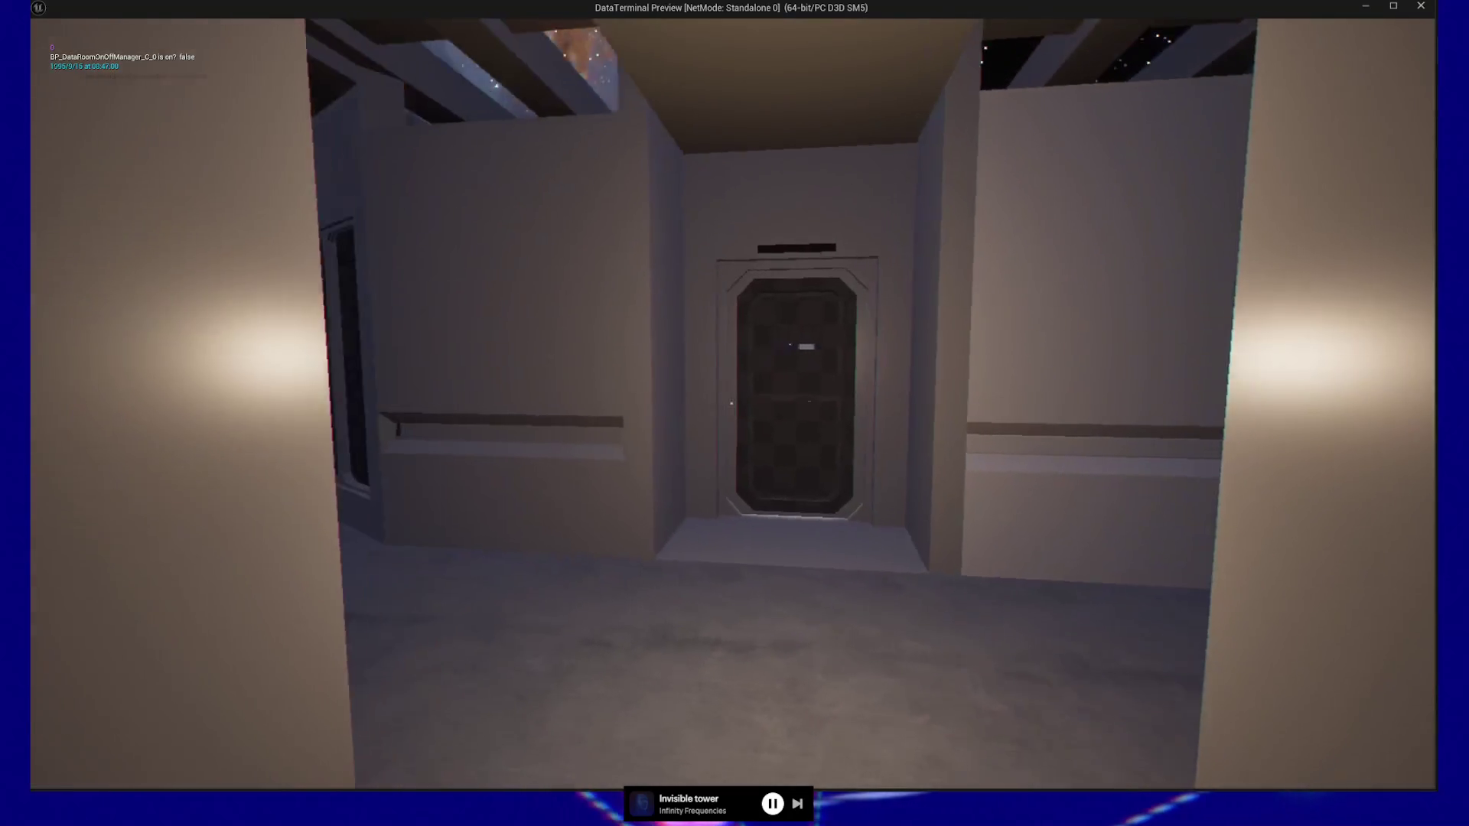
key(w)
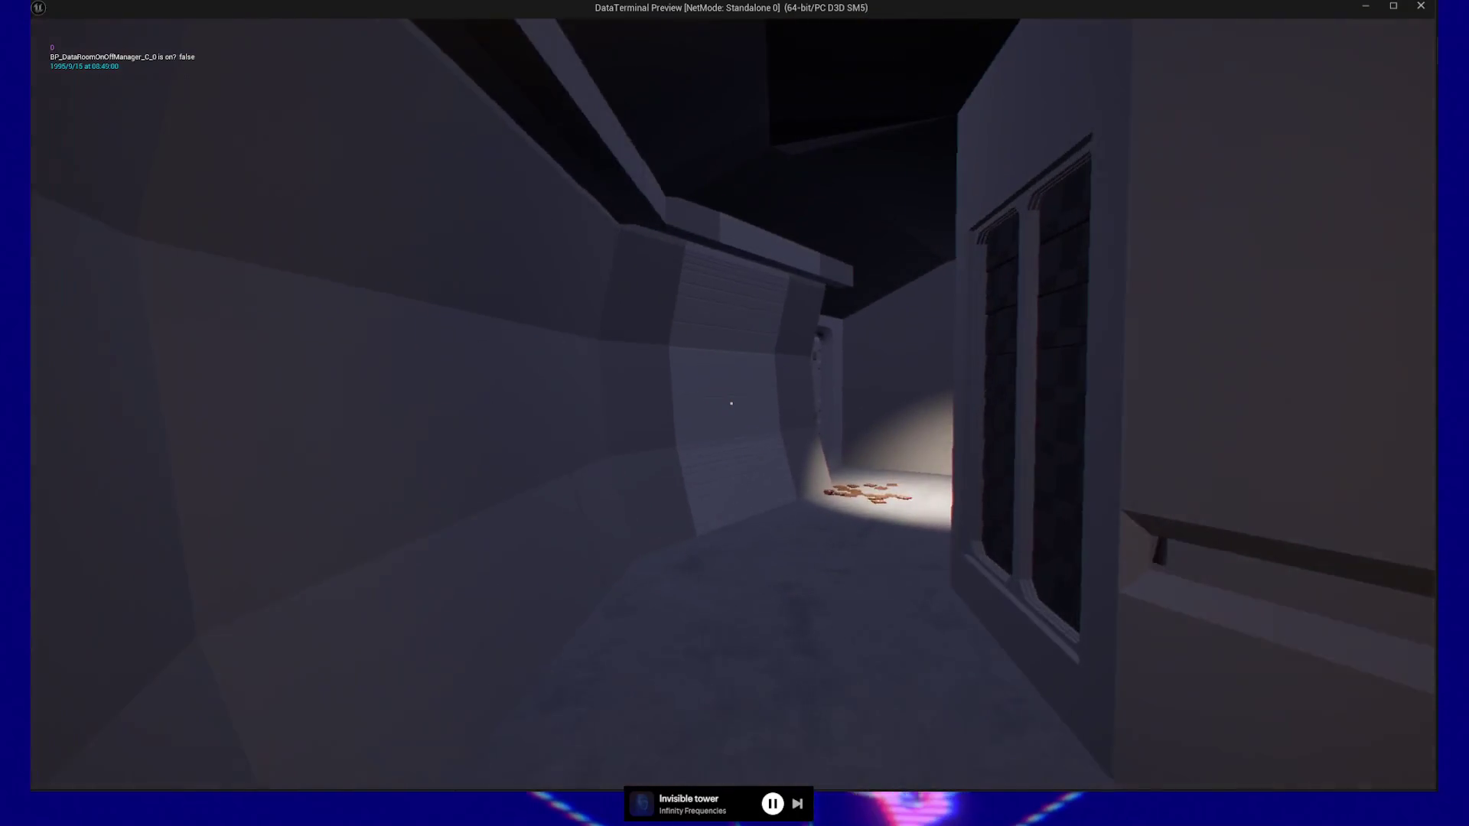
key(w)
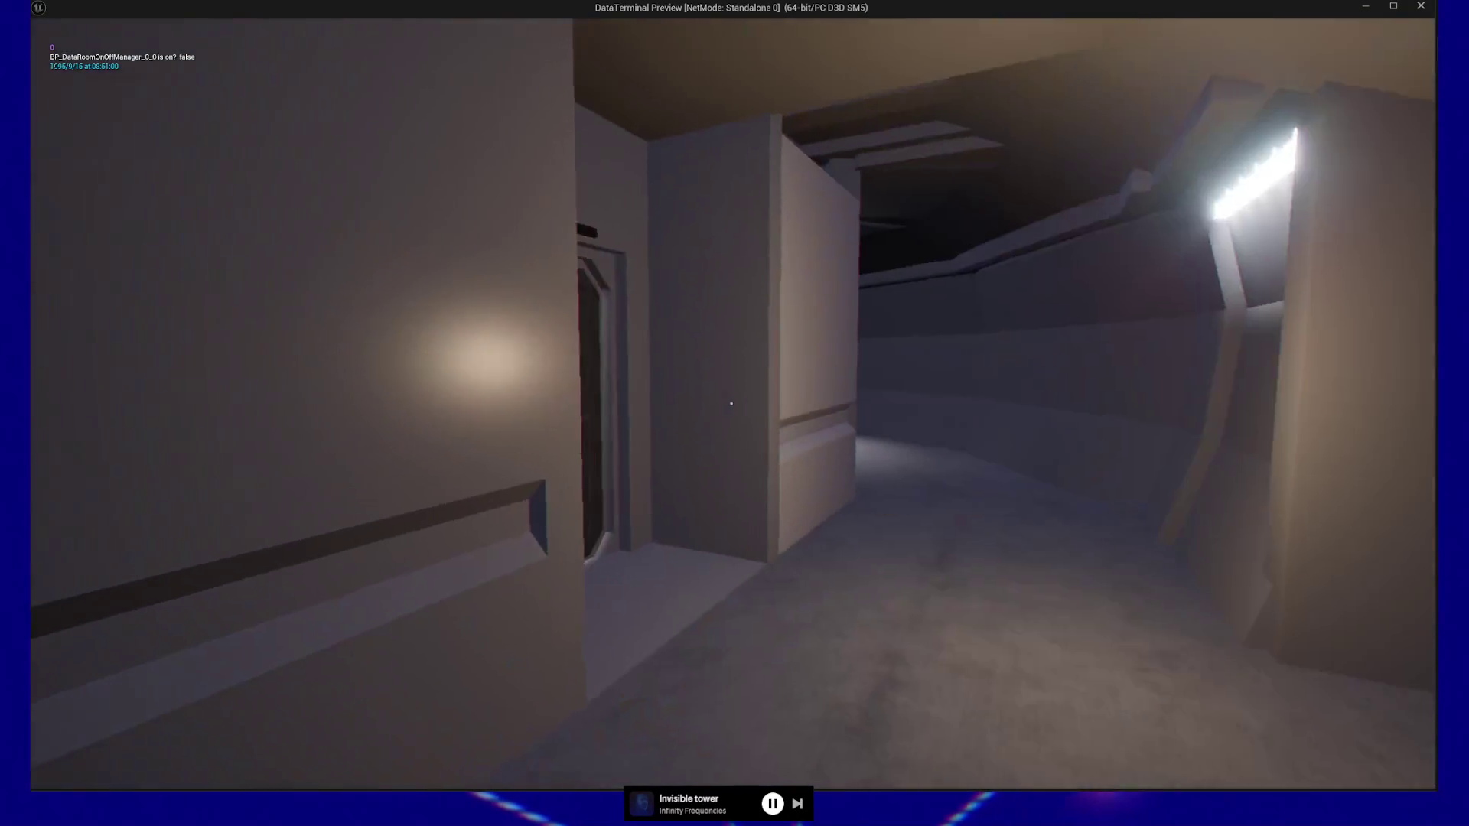
key(w)
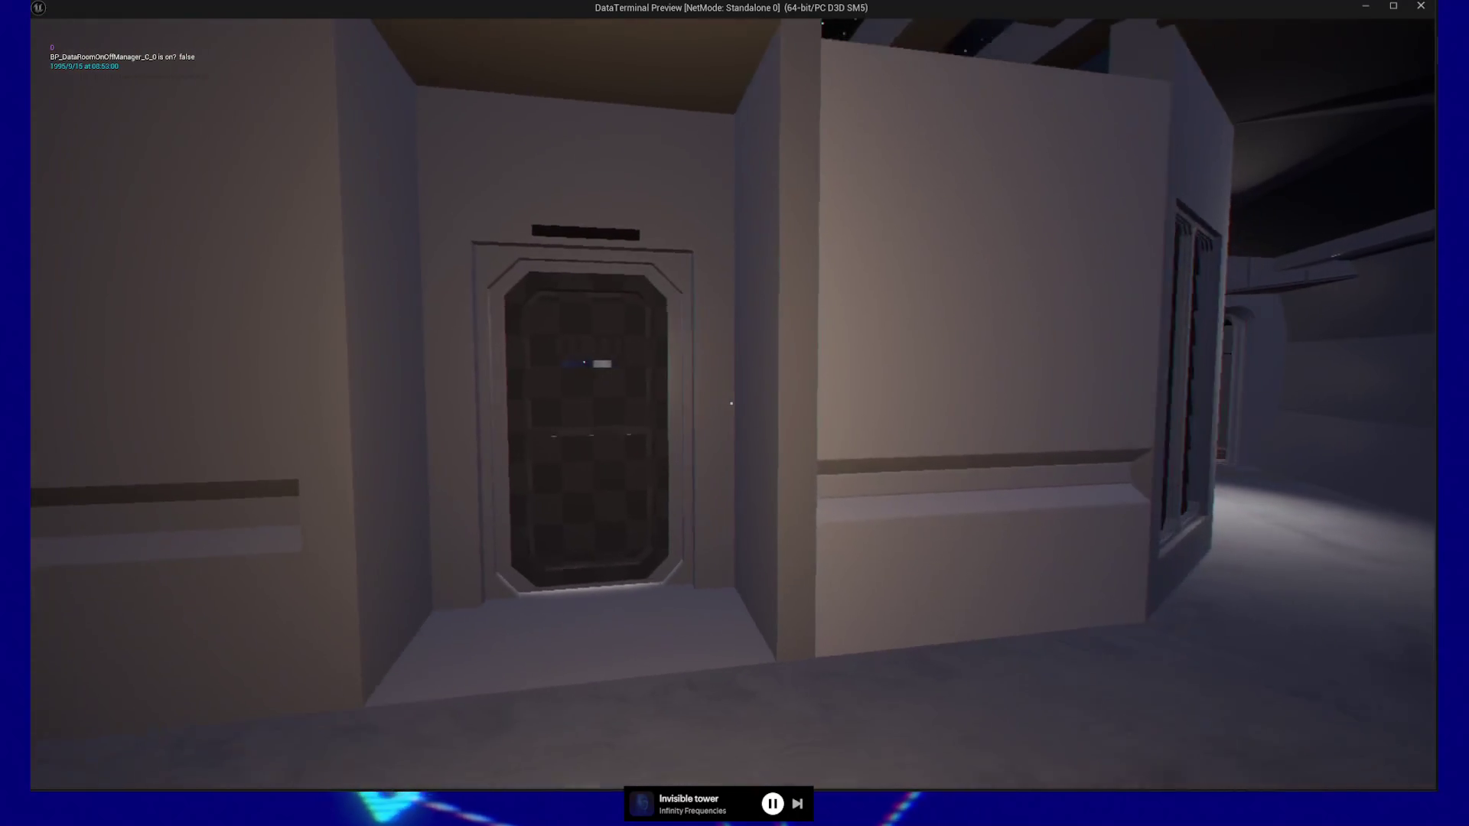
key(s)
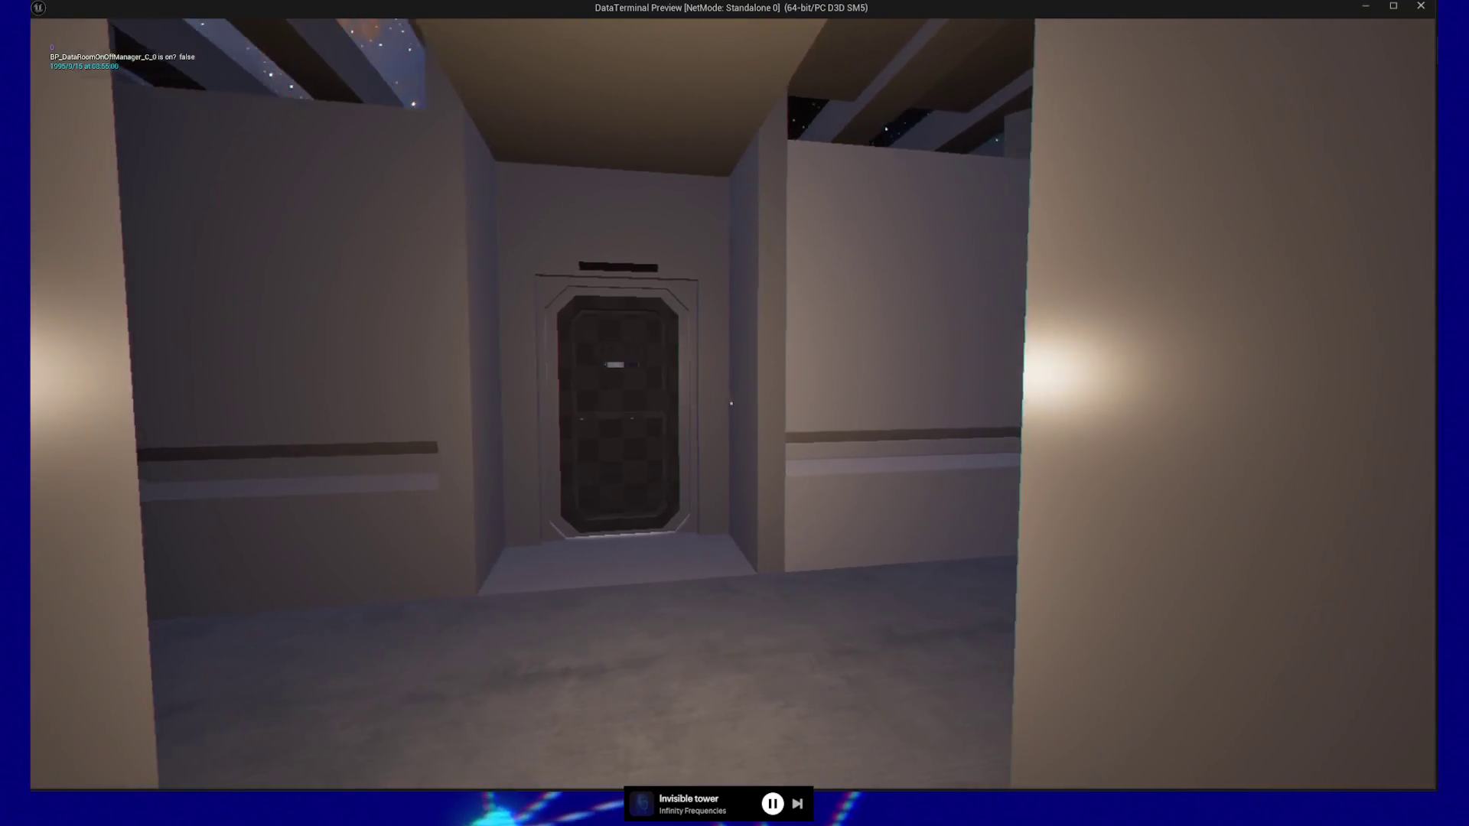
key(a)
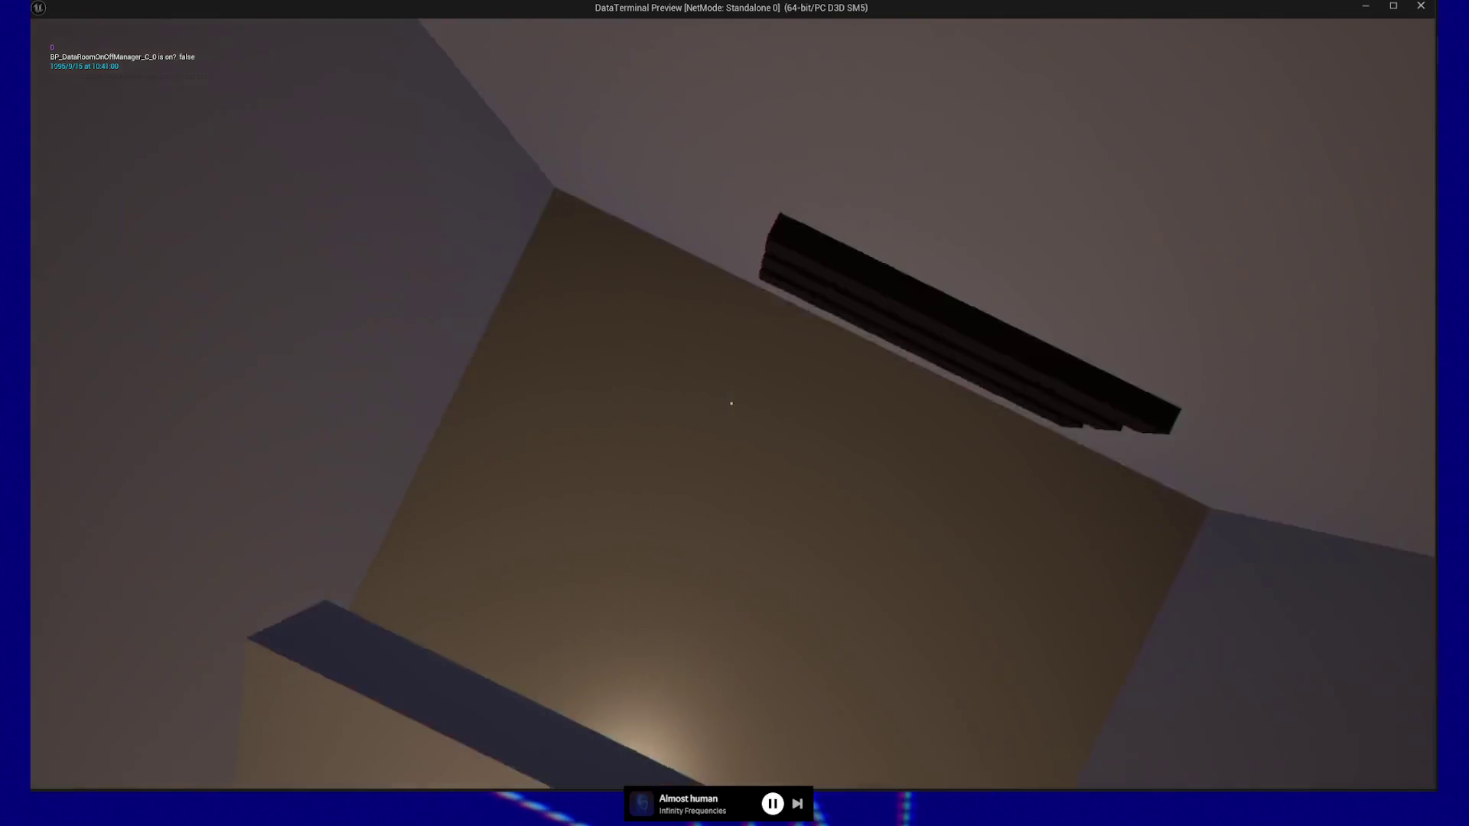
Step: Glance around, step forward with the alcove door centred, then bring up the pause menu
key(a)
key(d)
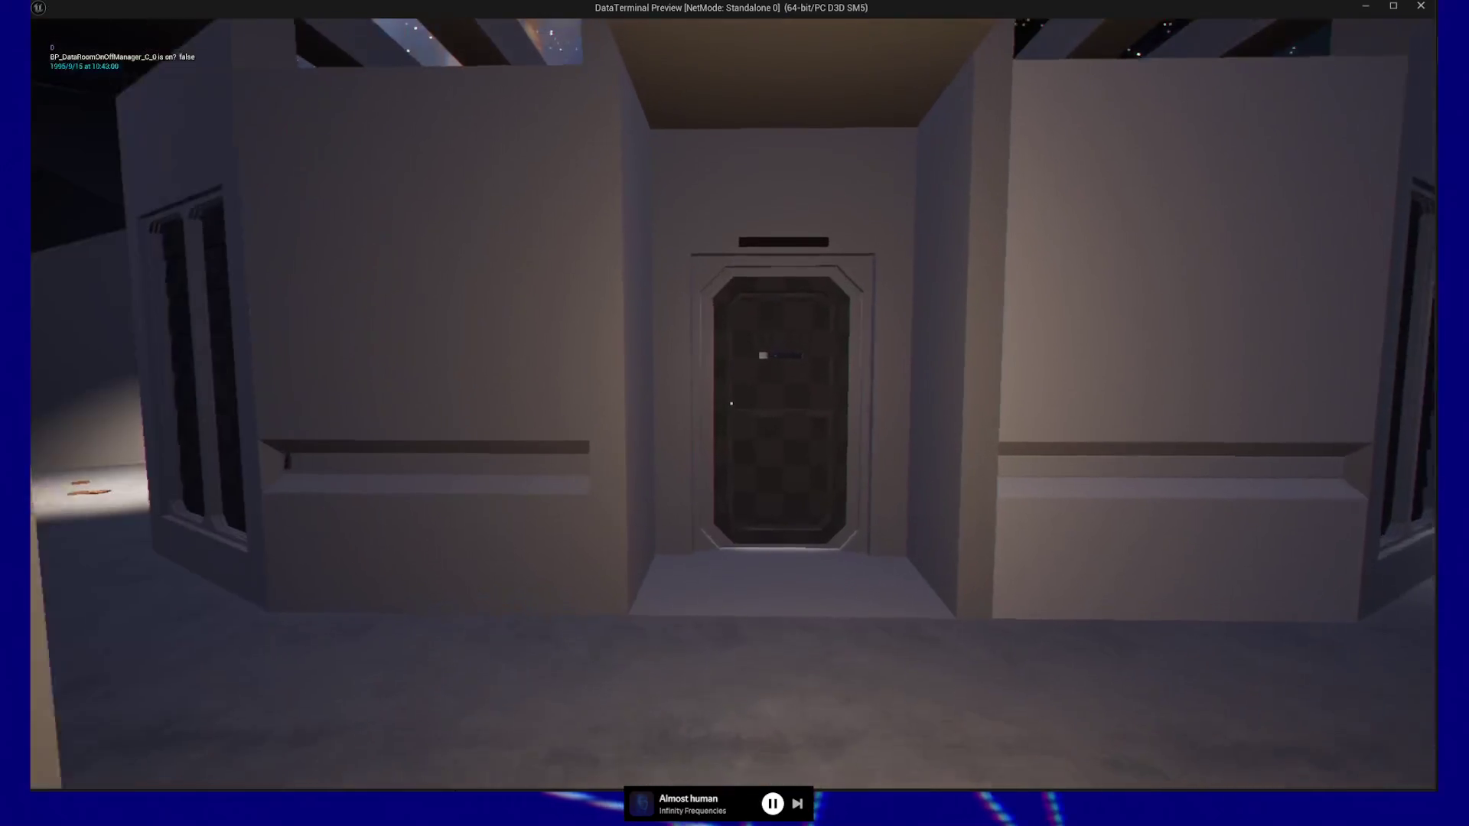
key(w)
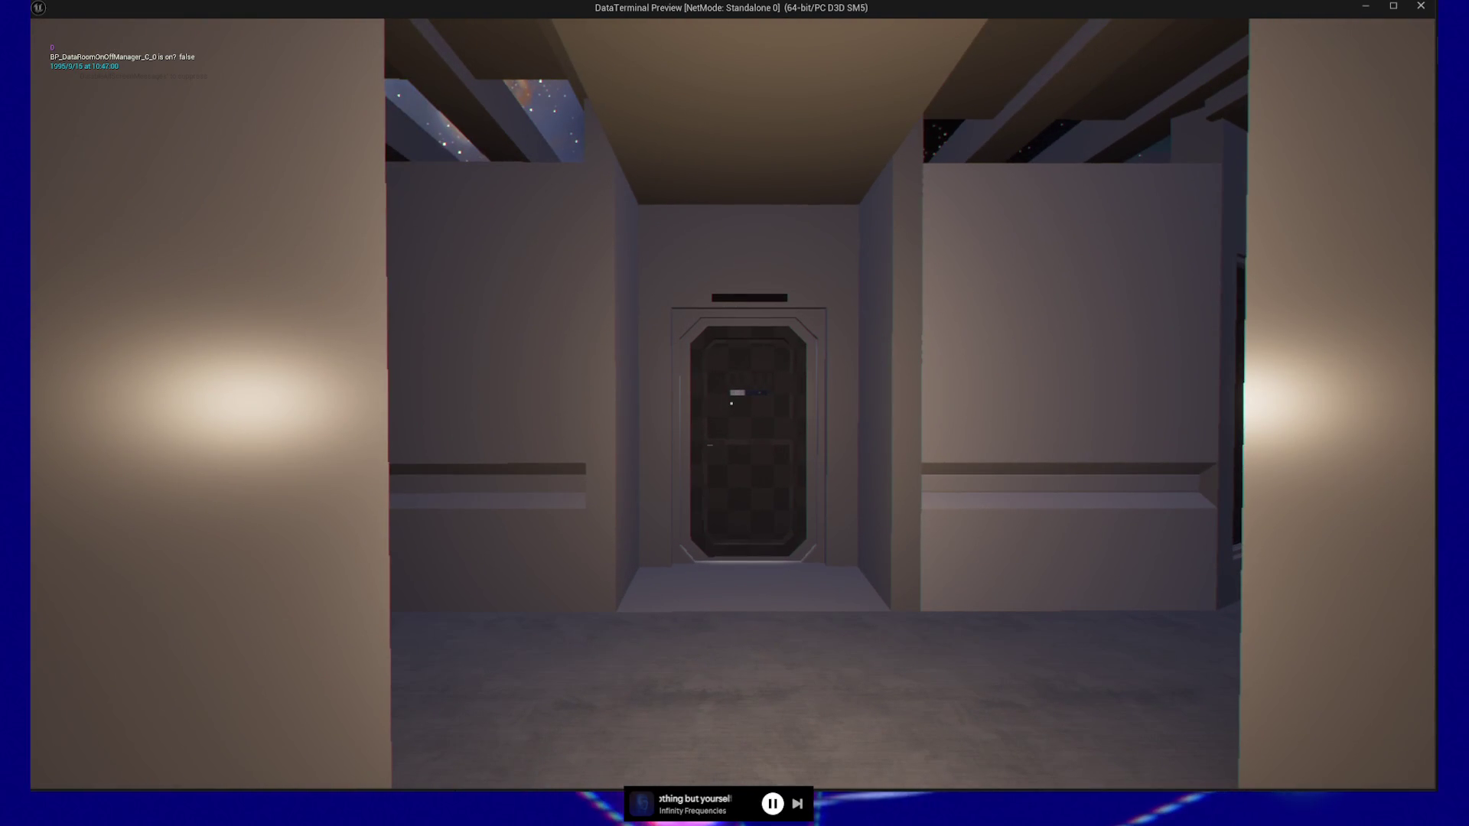
key(d)
key(a)
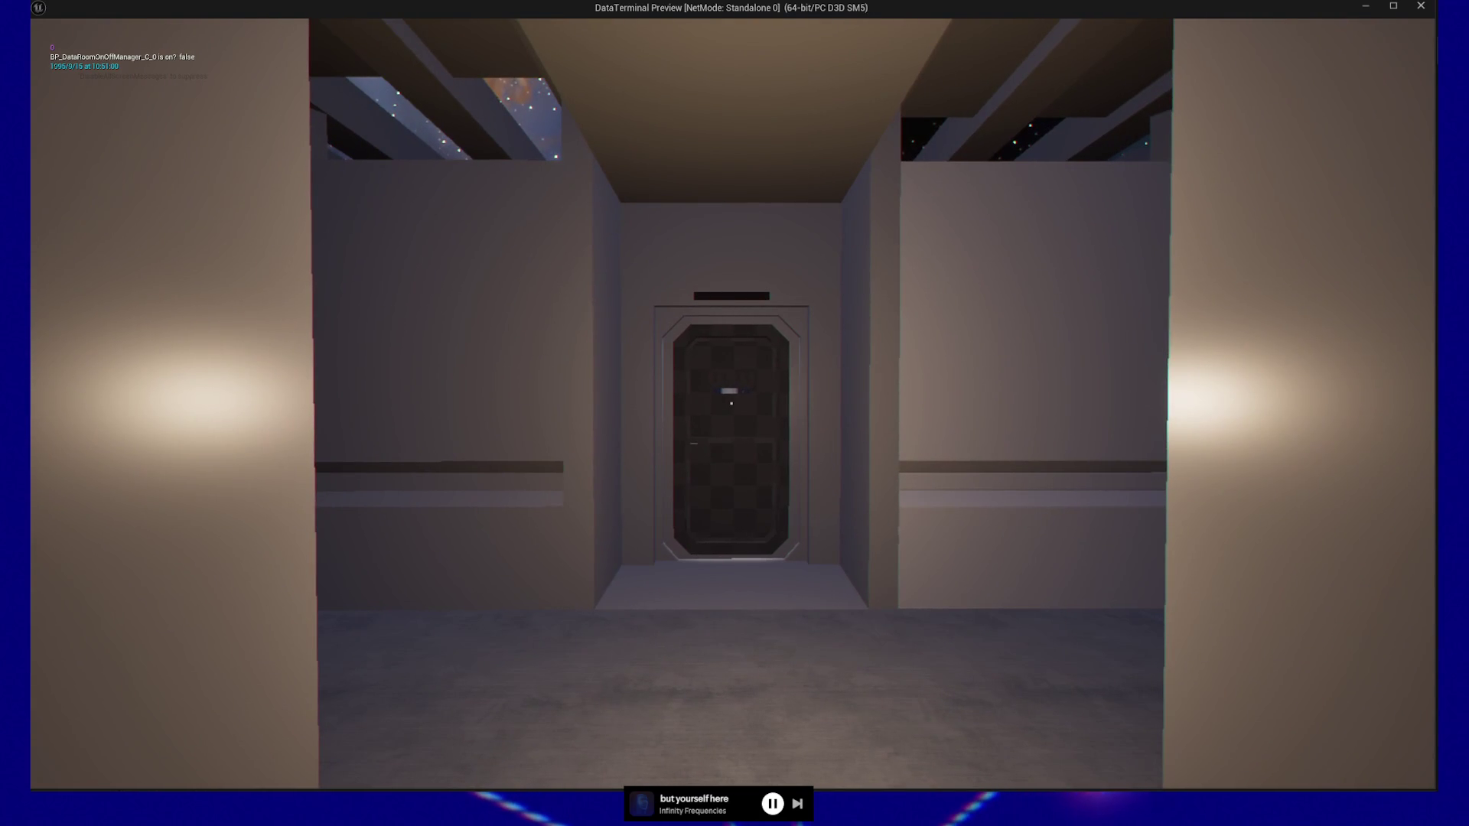
key(Escape)
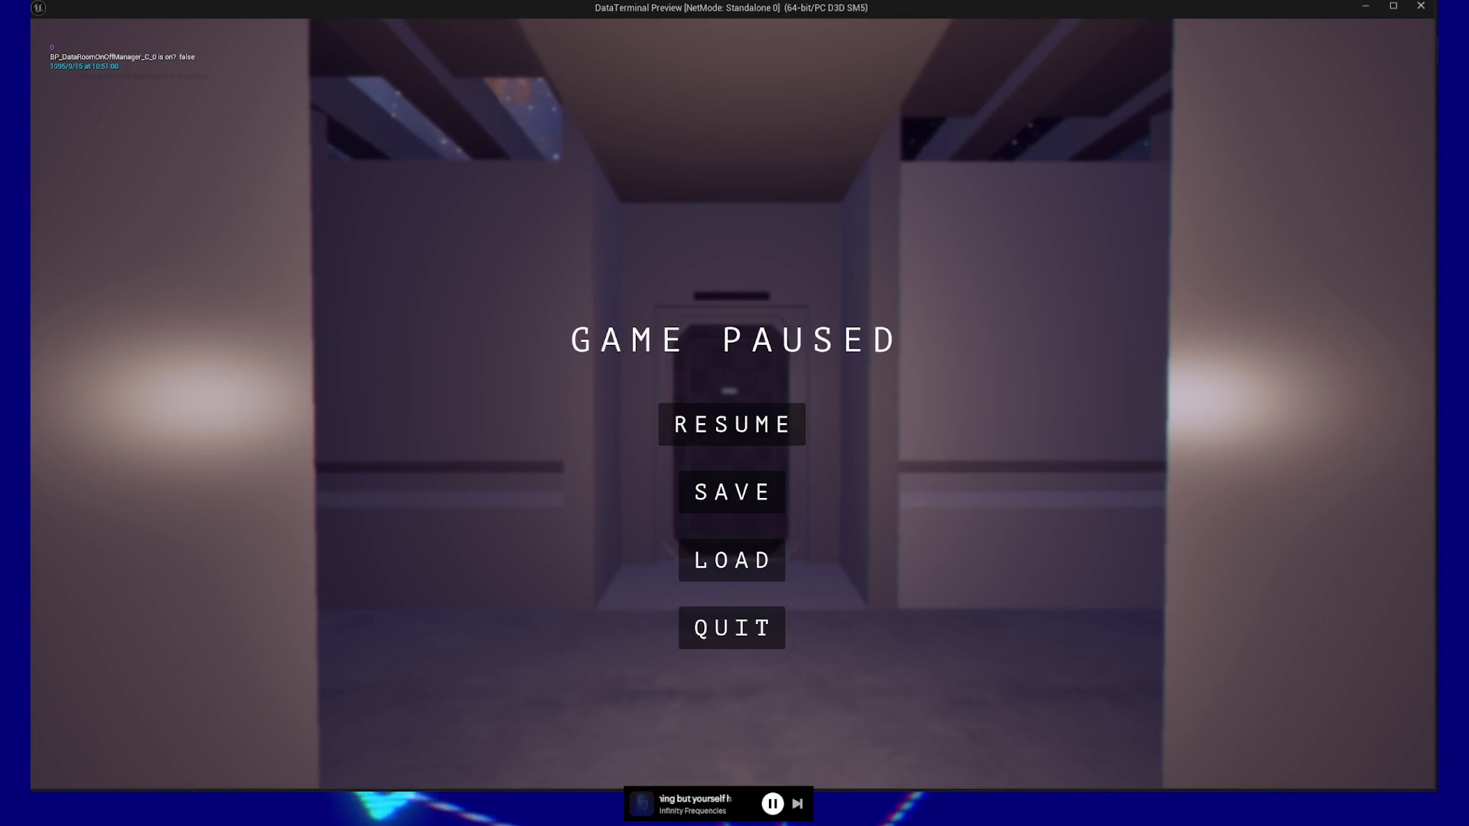